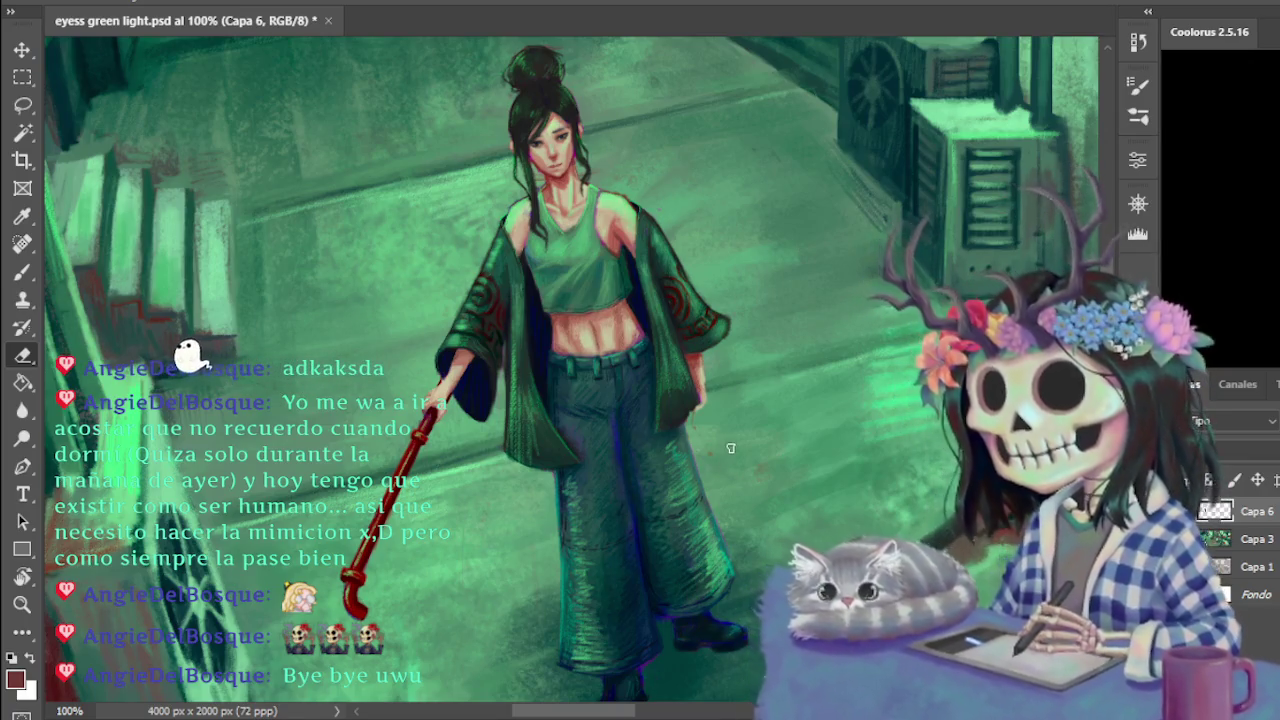
Draw the left arm and hand hanging beside the jacket as red brush lines on Capa 6
scroll(713, 443, "up", 3)
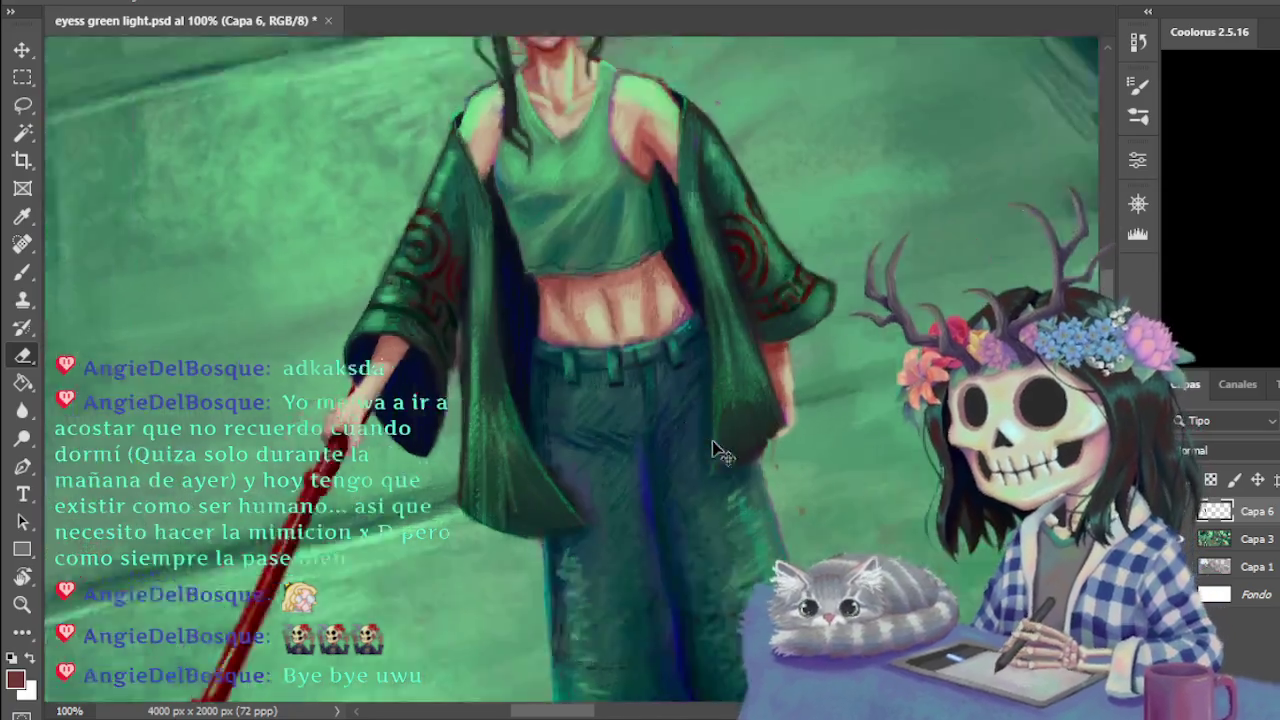
scroll(774, 420, "down", 3)
key("ctrl+plus")
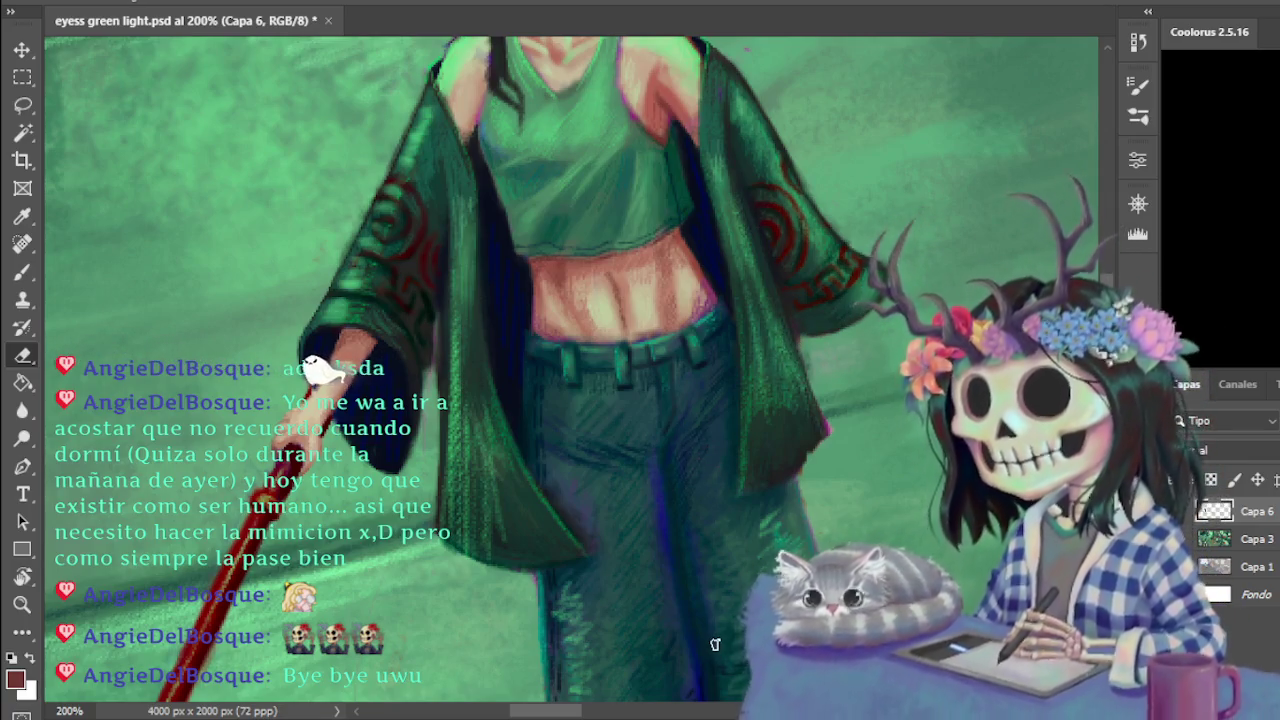
key("ctrl+minus")
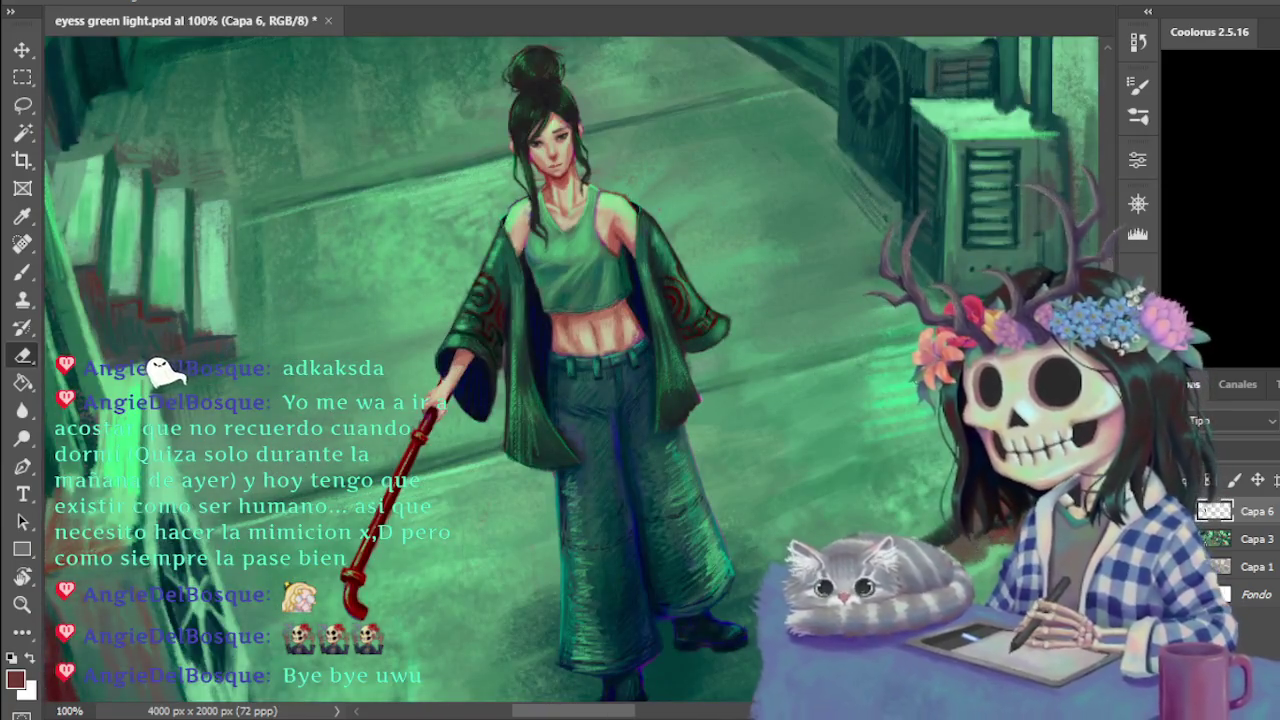
scroll(580, 380, "up", 2)
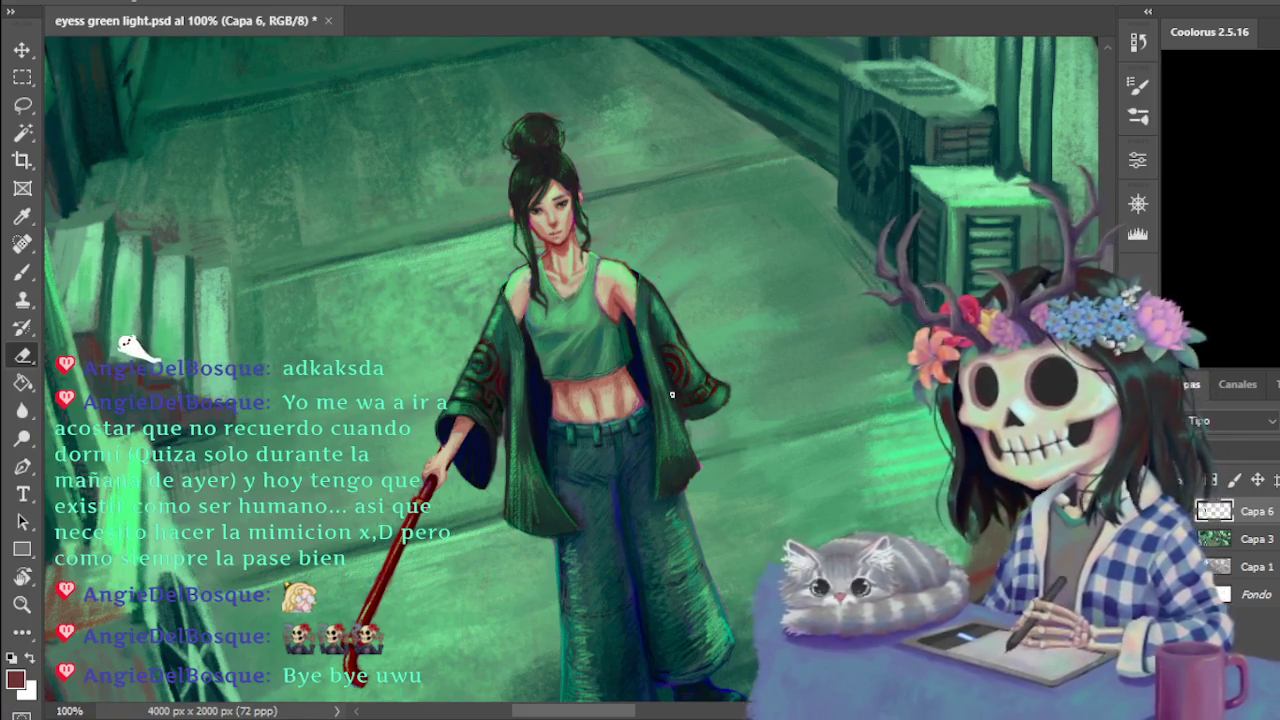
key("b")
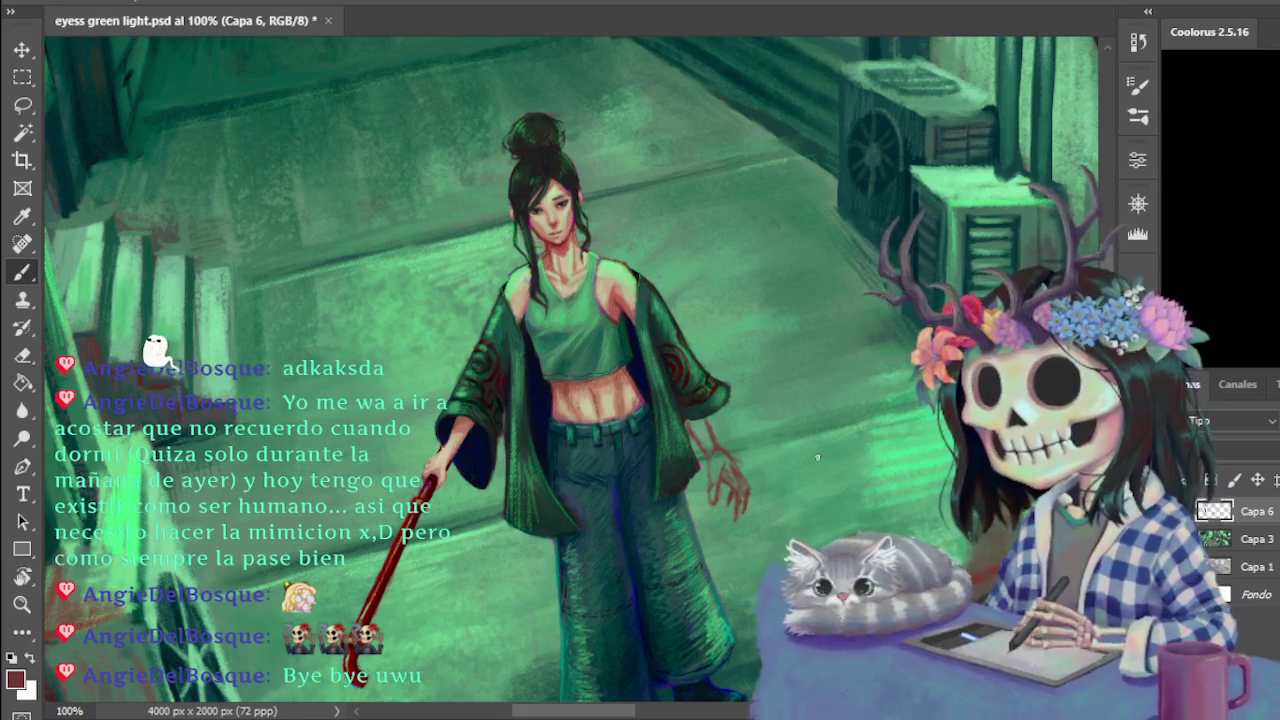
key("ctrl+minus")
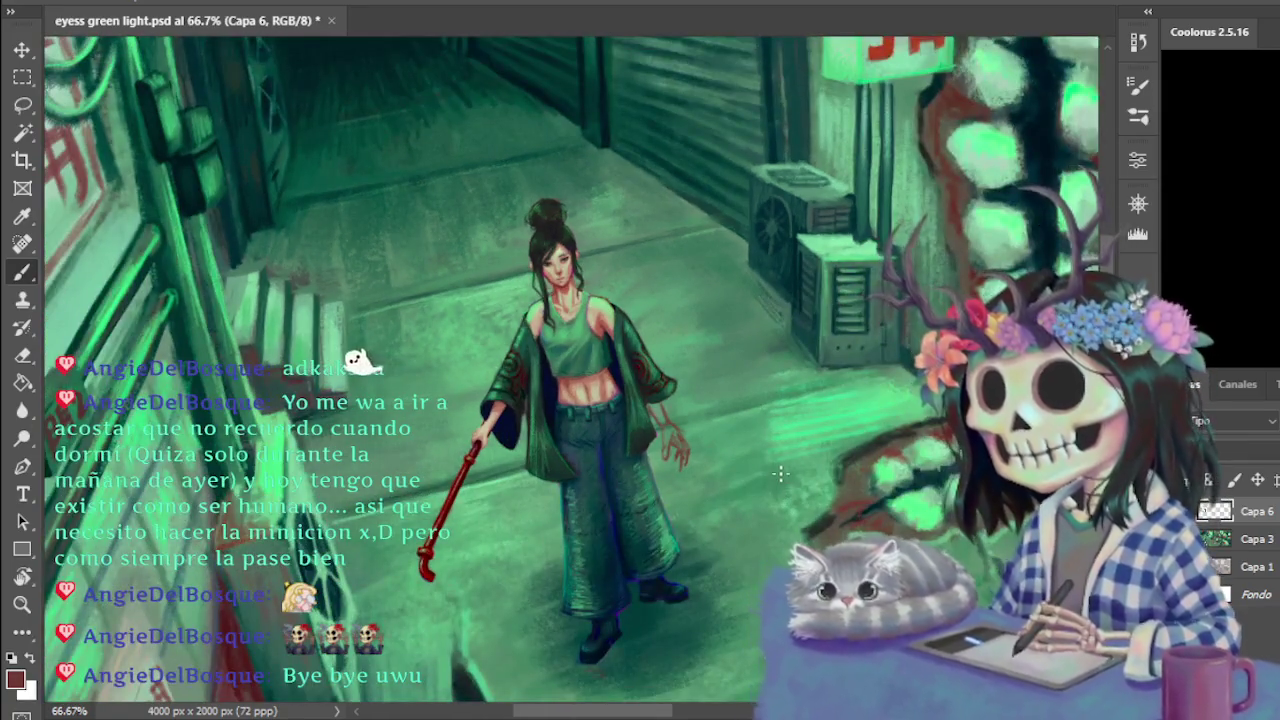
key("ctrl+plus")
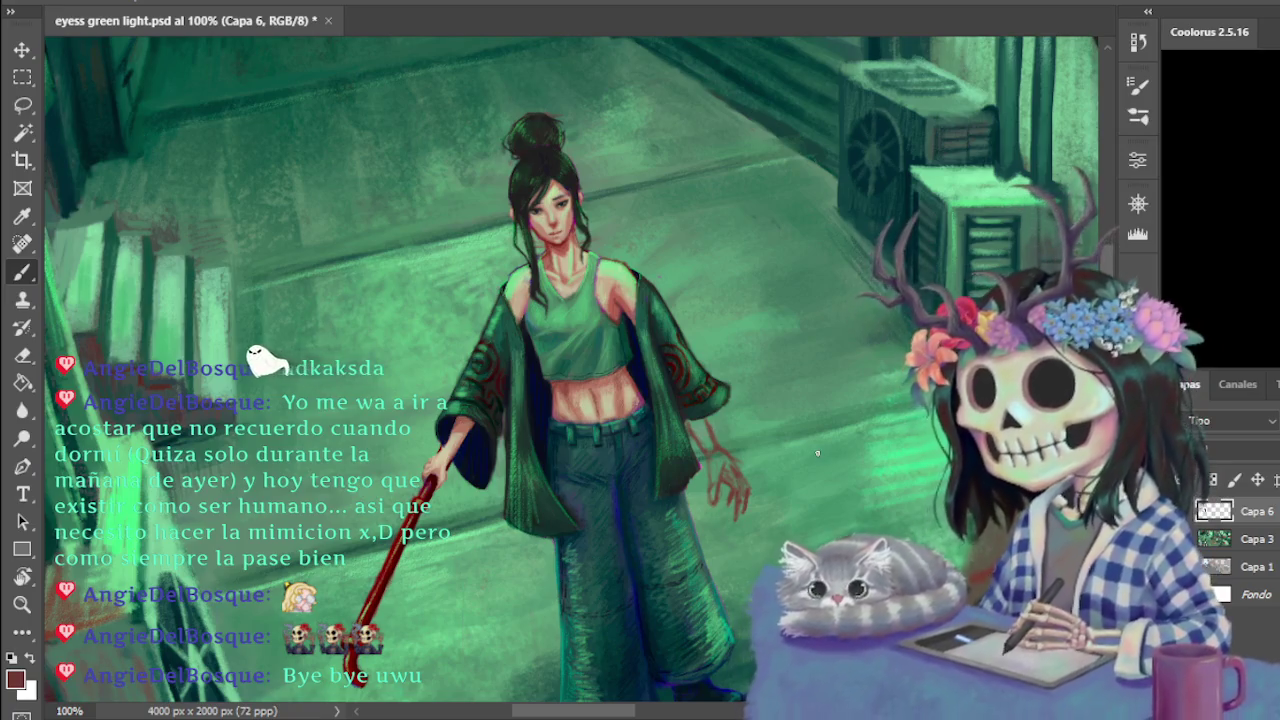
Lasso-select the red sketched hand beside the jacket
left_click(23, 355)
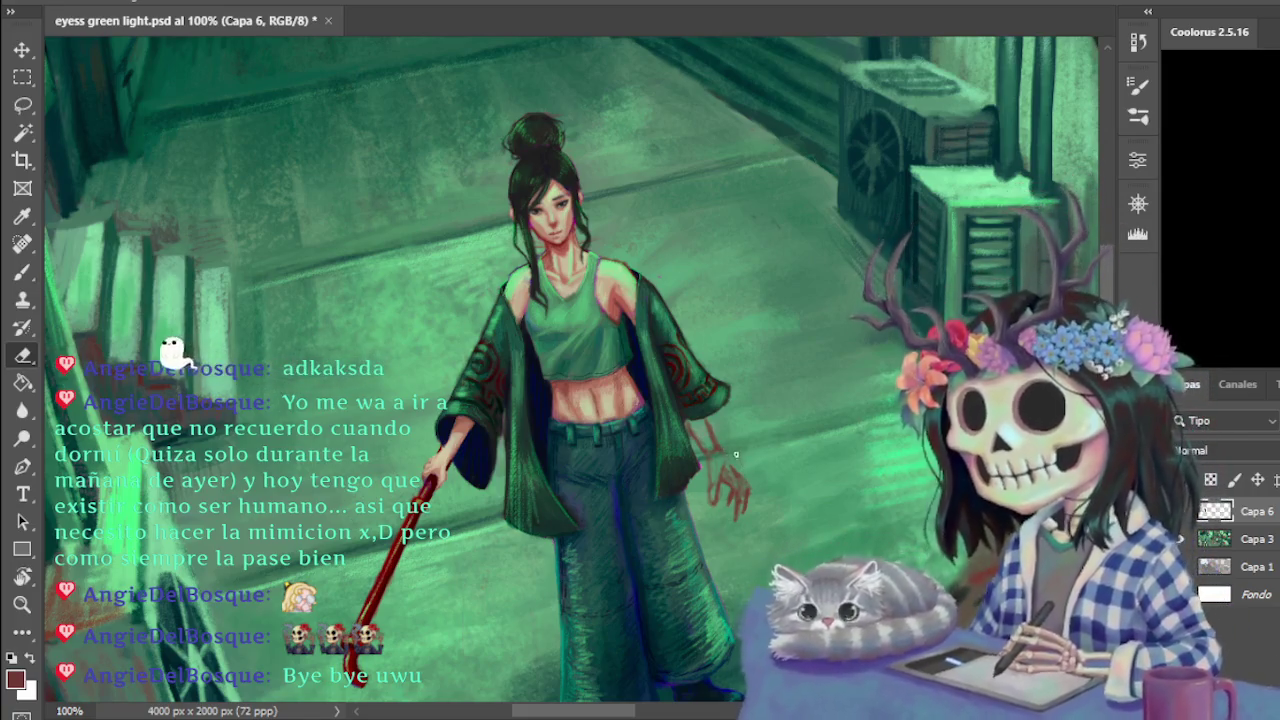
key("v")
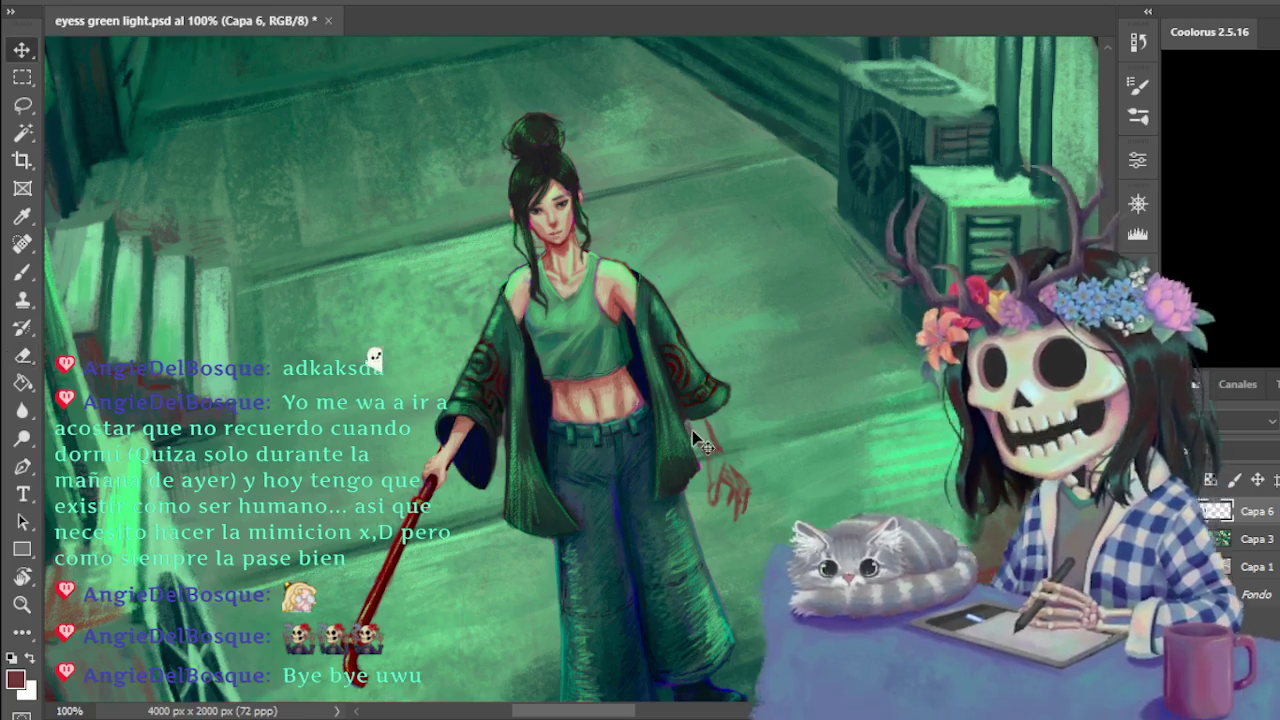
key("b")
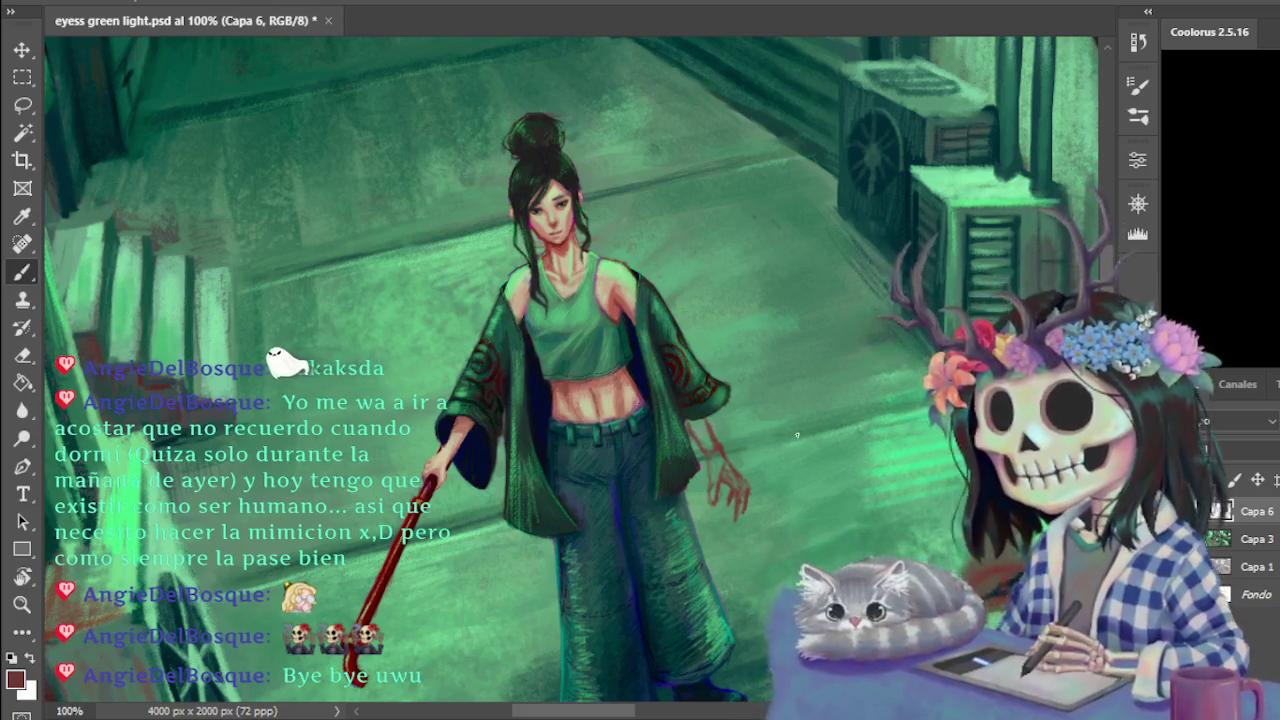
key("ctrl+plus")
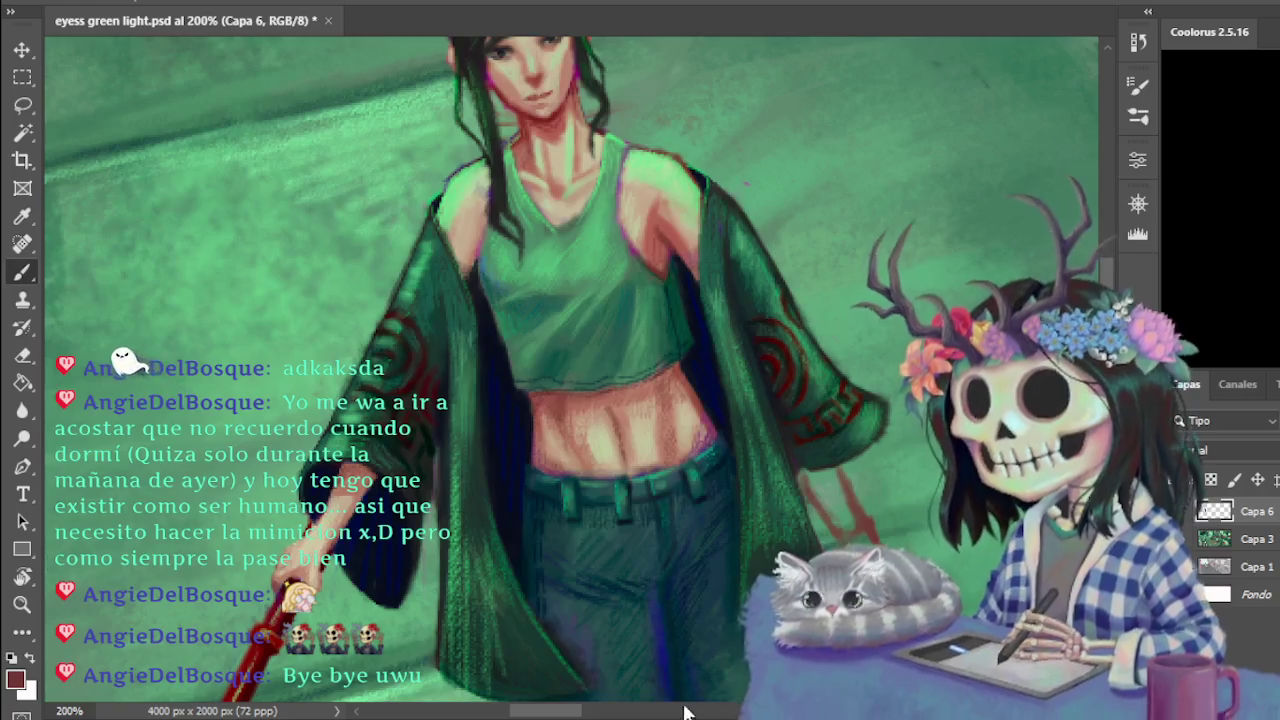
left_click_drag(965, 545, 755, 545)
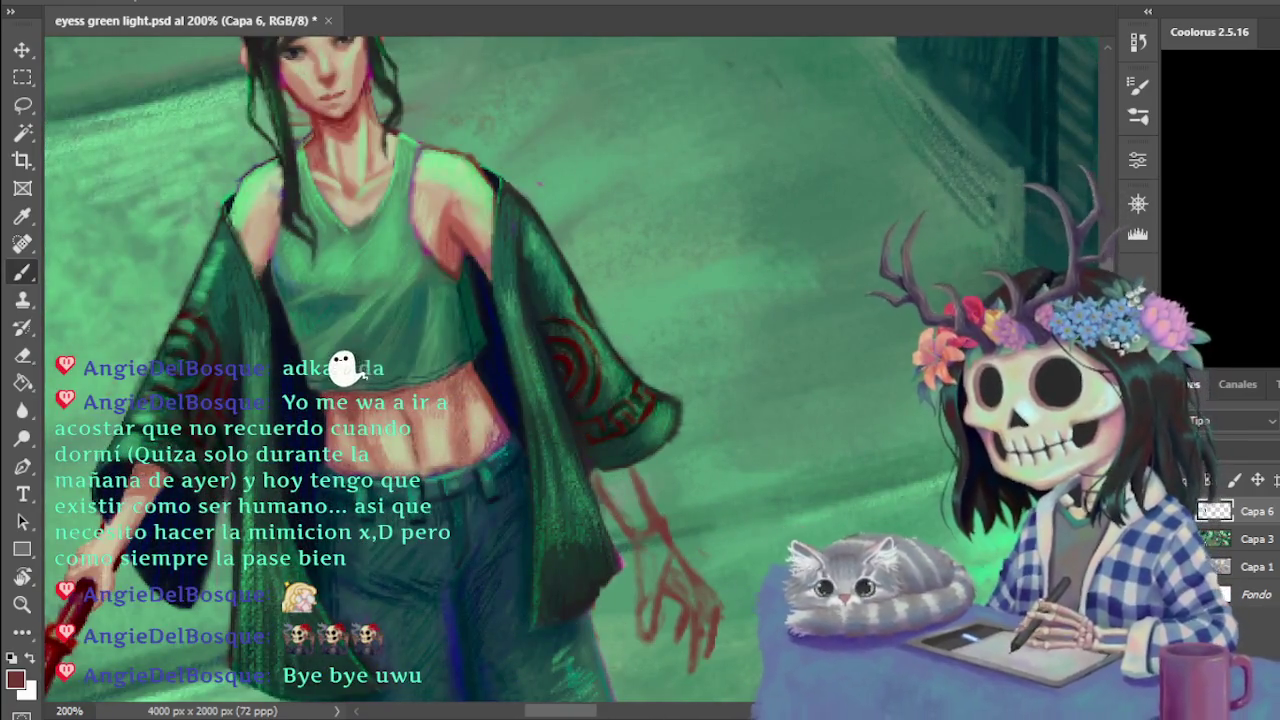
scroll(755, 545, "down", 3)
left_click(22, 105)
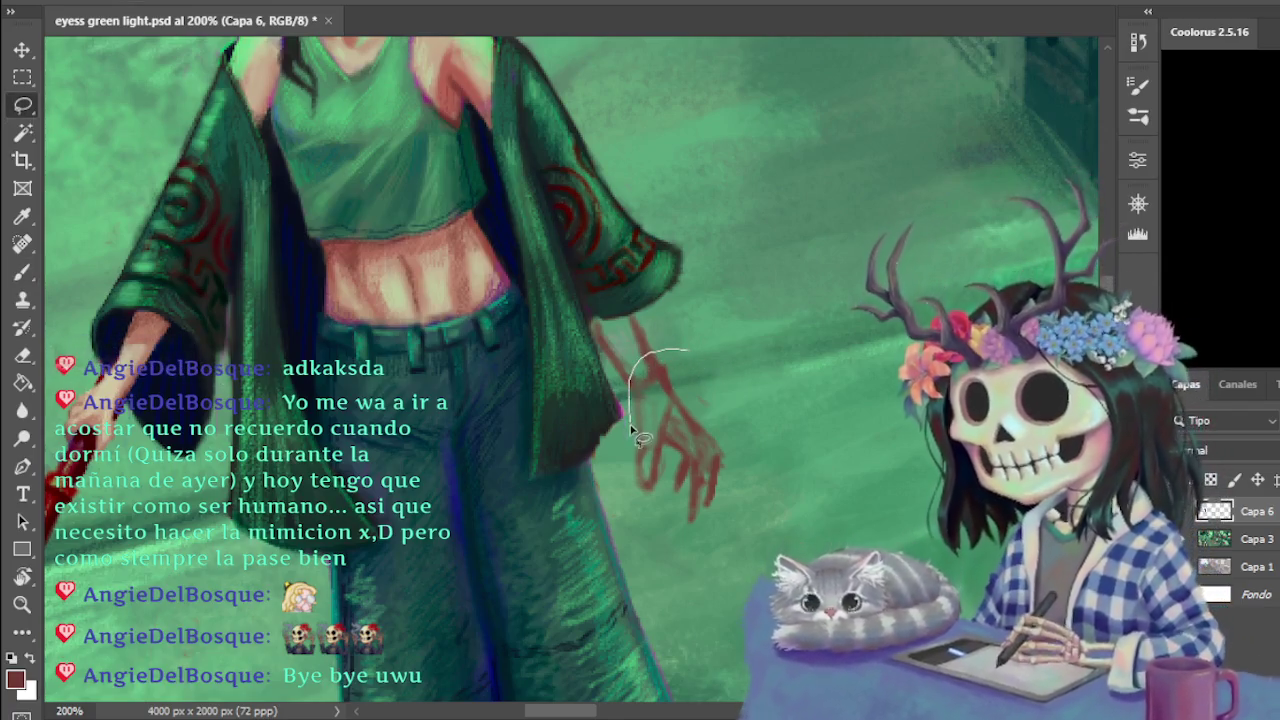
left_click_drag(631, 428, 650, 541)
left_click_drag(757, 397, 705, 358)
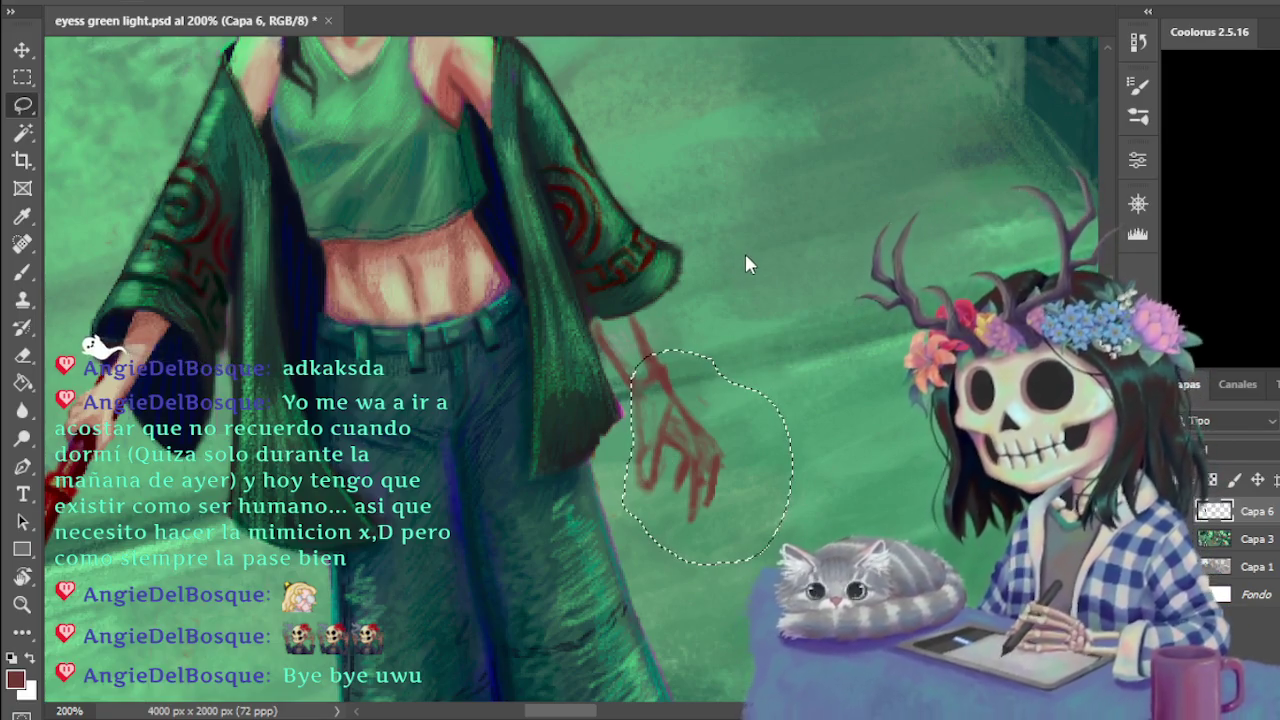
Shrink the selected hand slightly with Free Transform and nudge it closer to the jacket sleeve
key("ctrl+t")
key("ctrl+minus")
key("ctrl+minus")
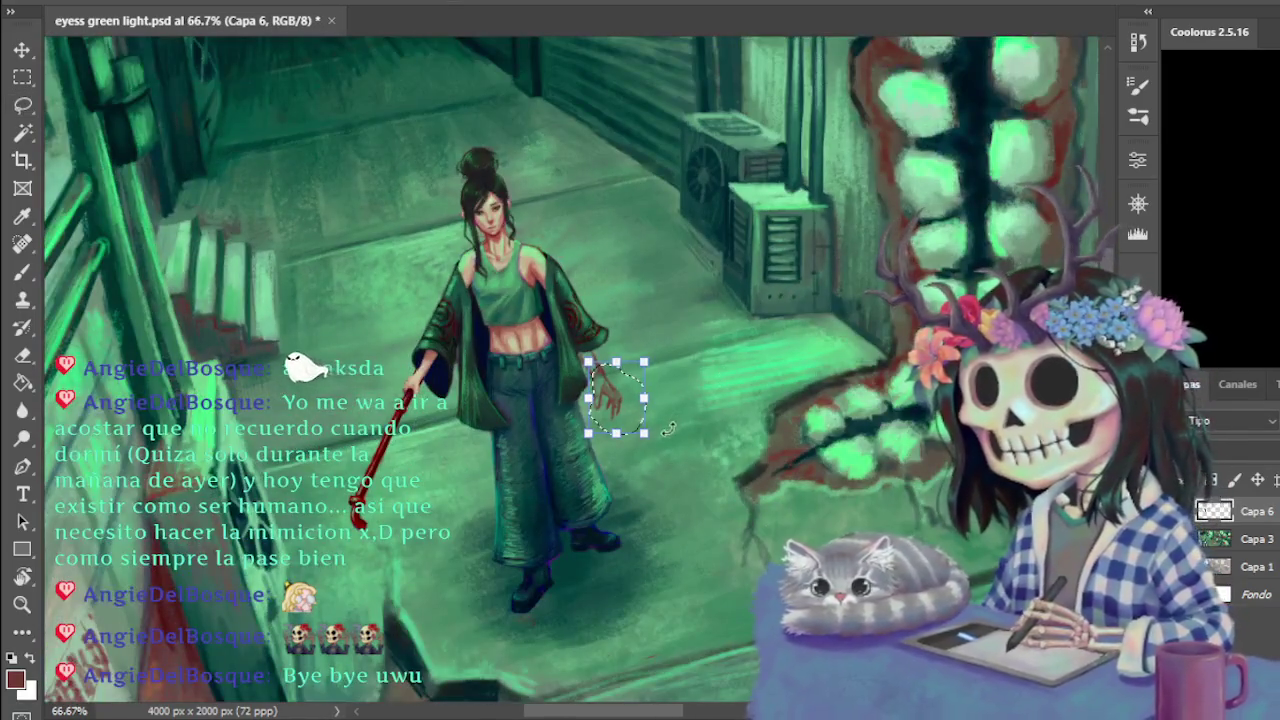
left_click_drag(645, 432, 641, 428)
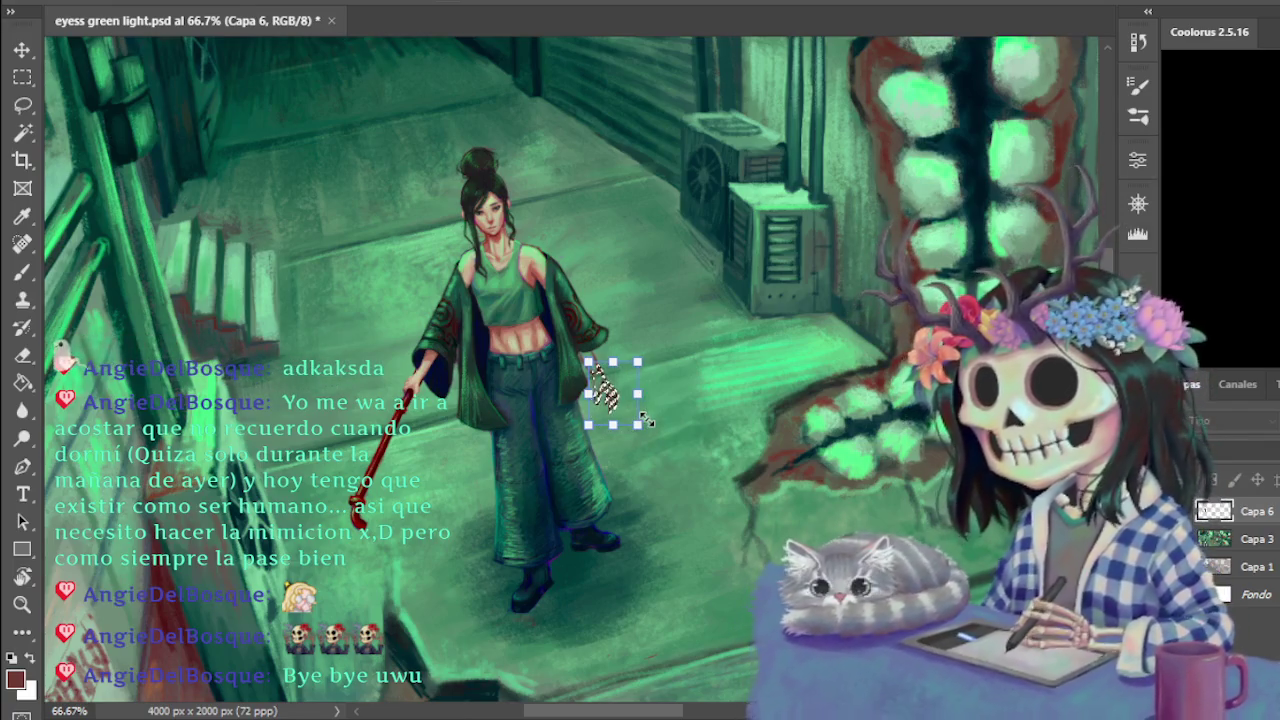
key("Return")
key("l")
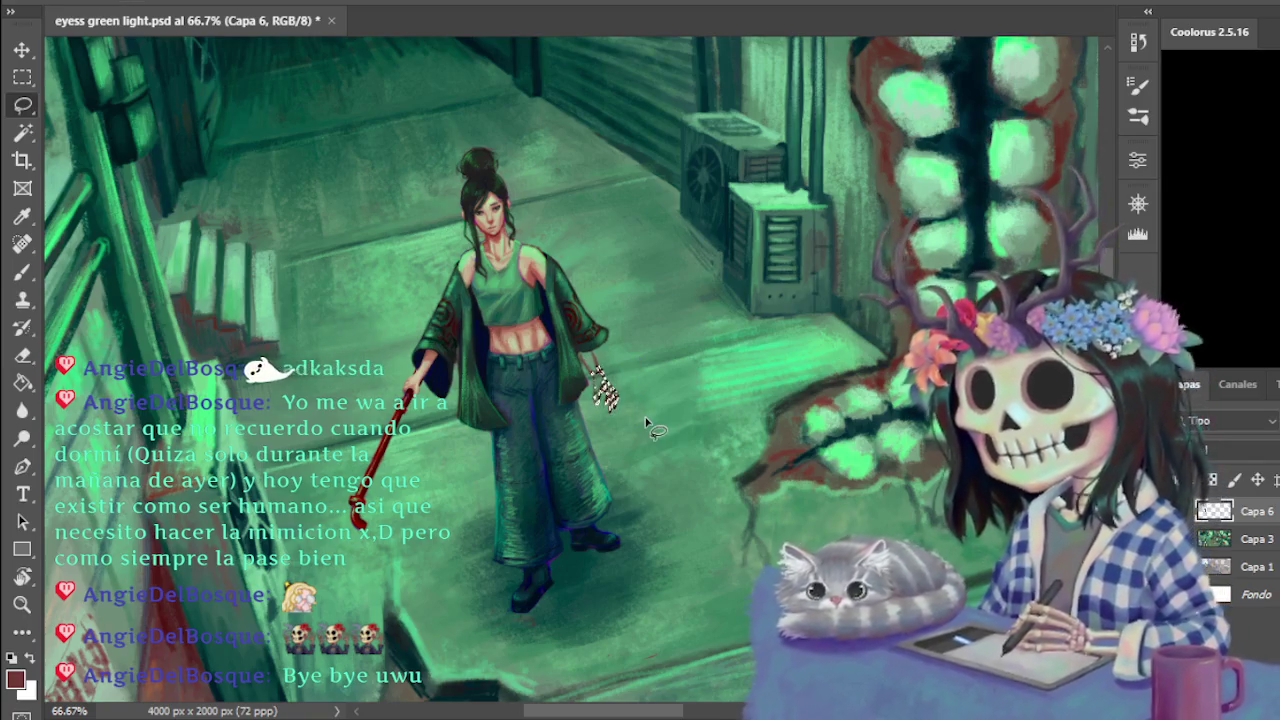
key("ctrl+plus")
key("ctrl+plus")
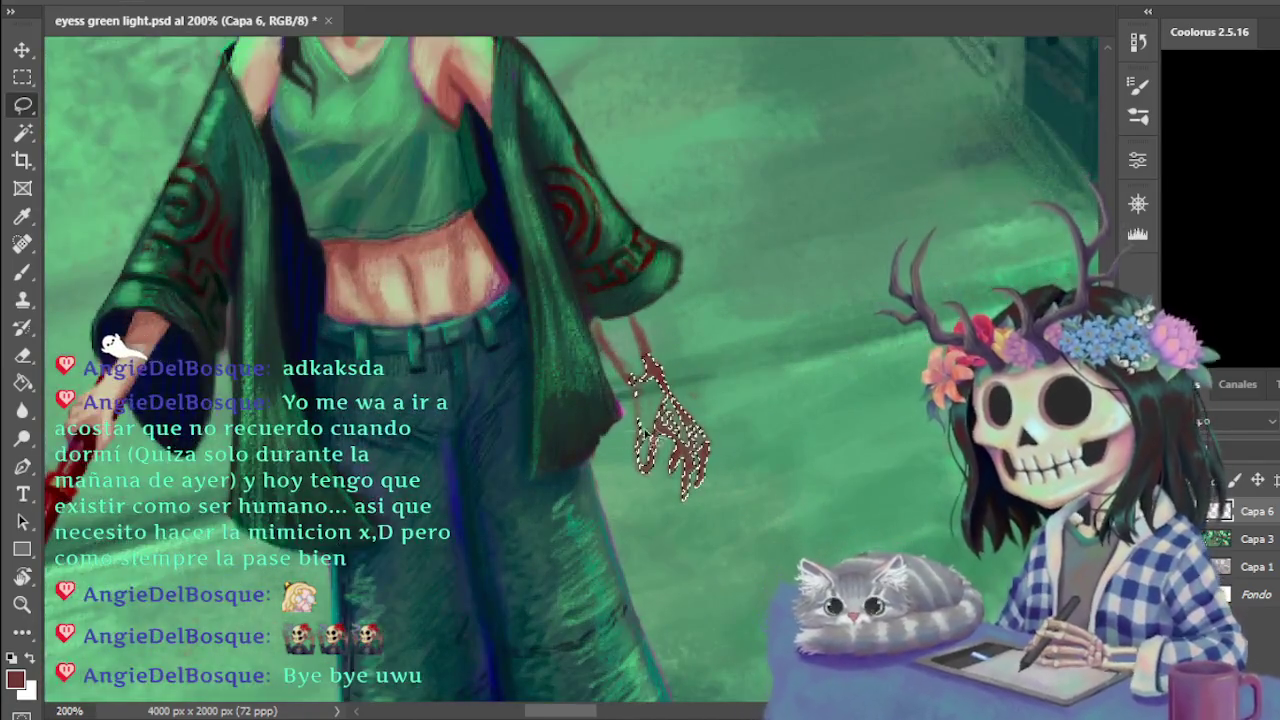
key("v")
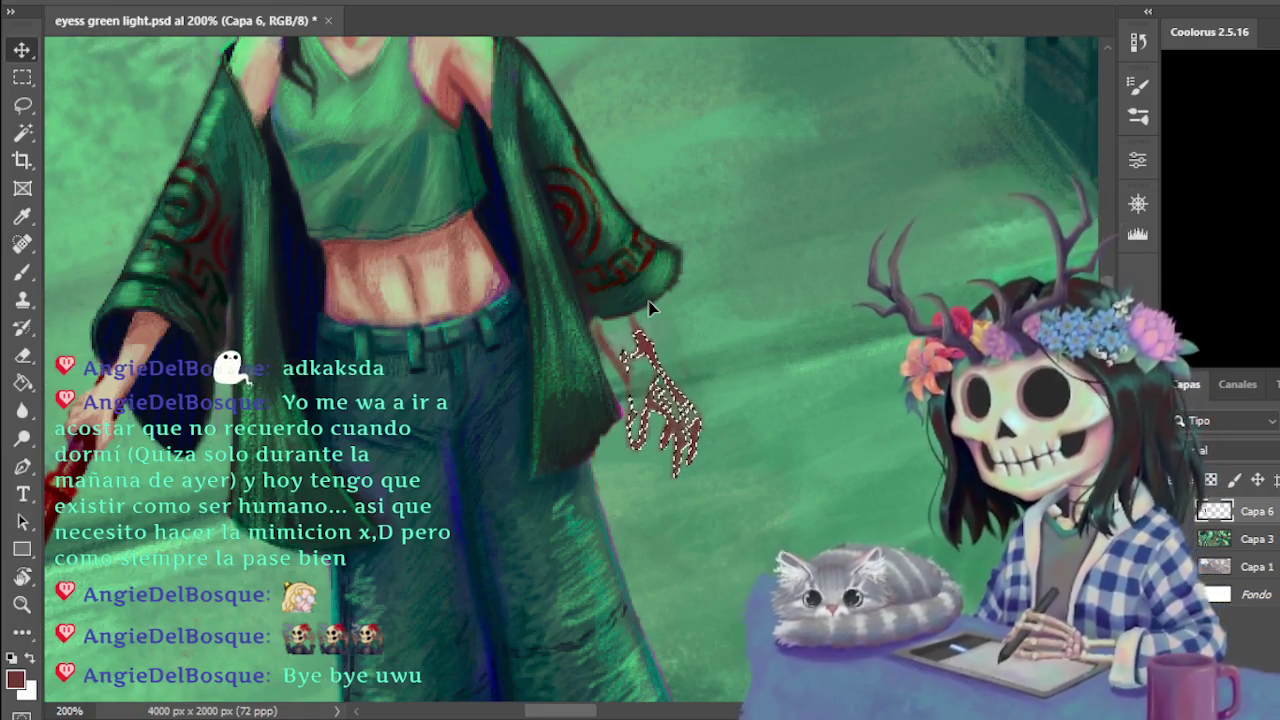
key("ctrl+minus")
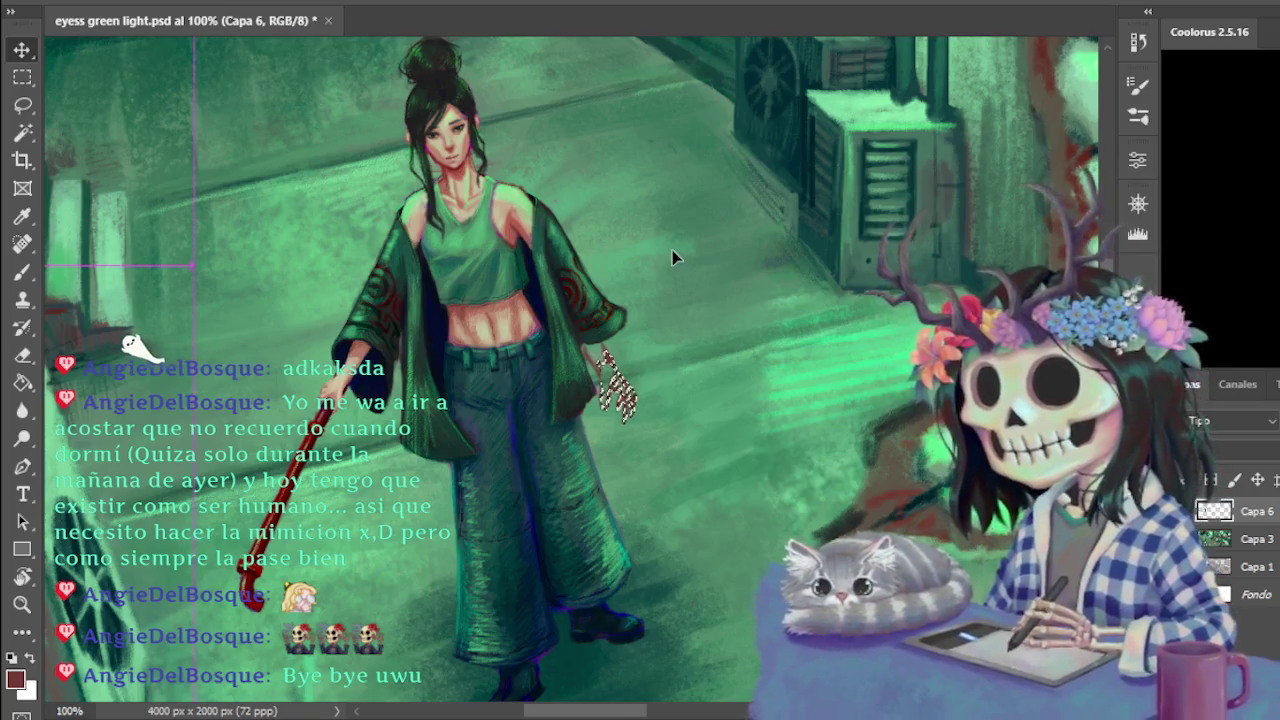
key("ctrl+plus")
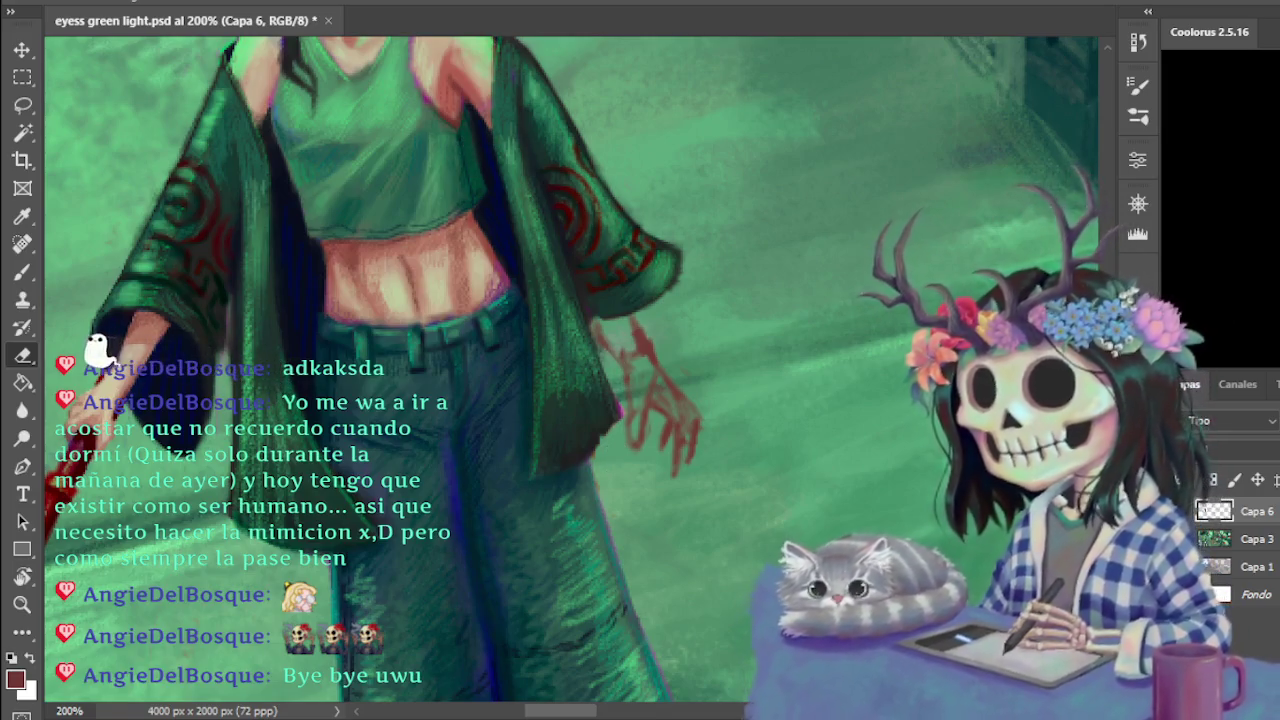
Paint the left arm and hand in flesh tones over the red sketch lines
scroll(570, 370, "up", 5)
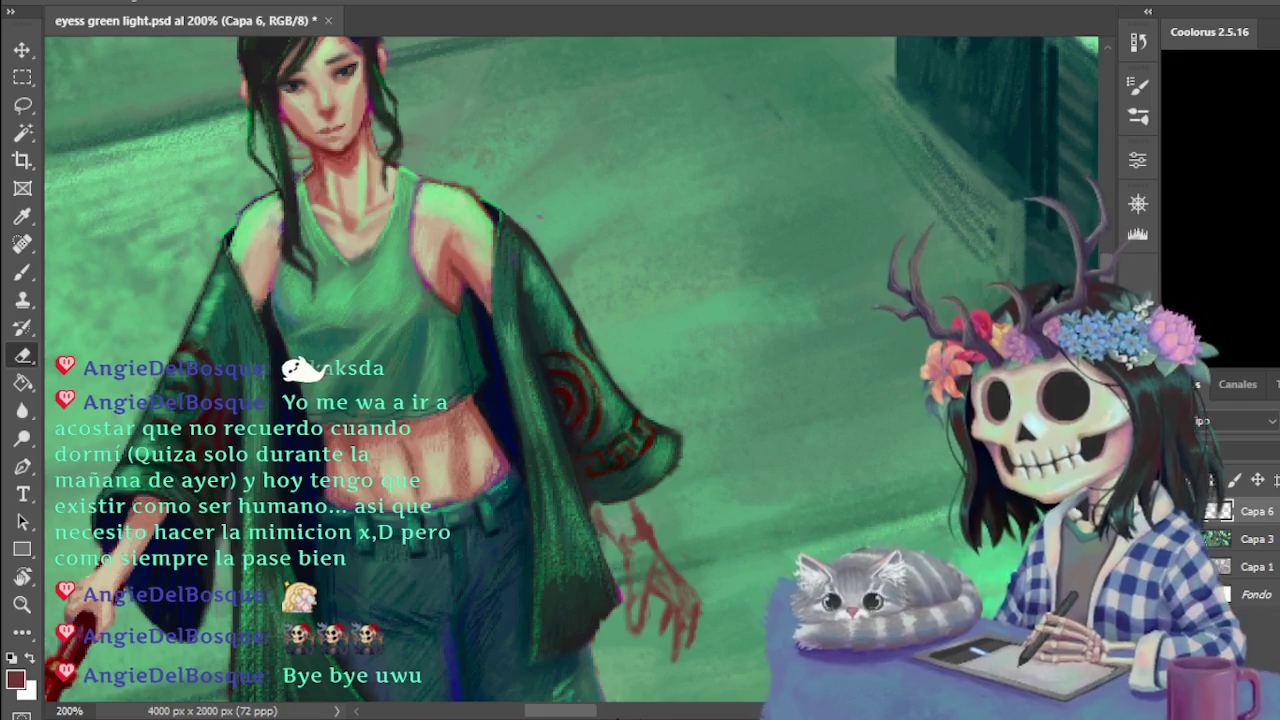
left_click_drag(452, 610, 602, 594)
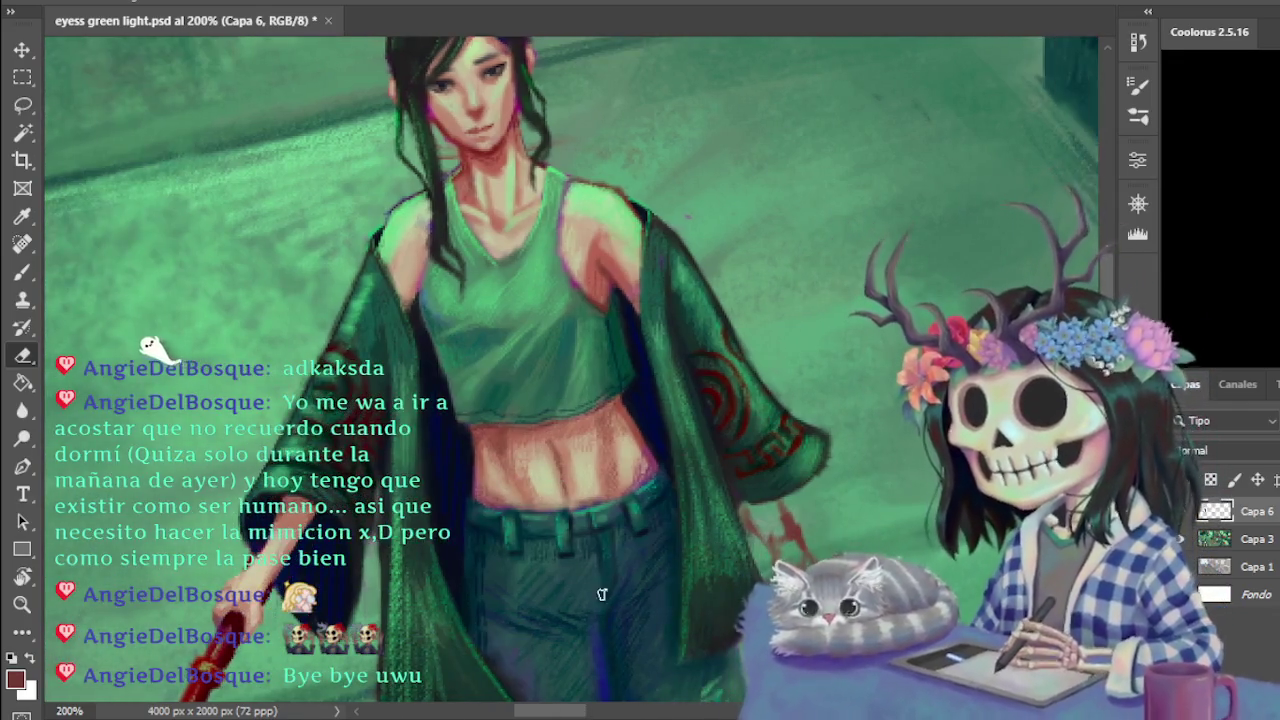
key("b")
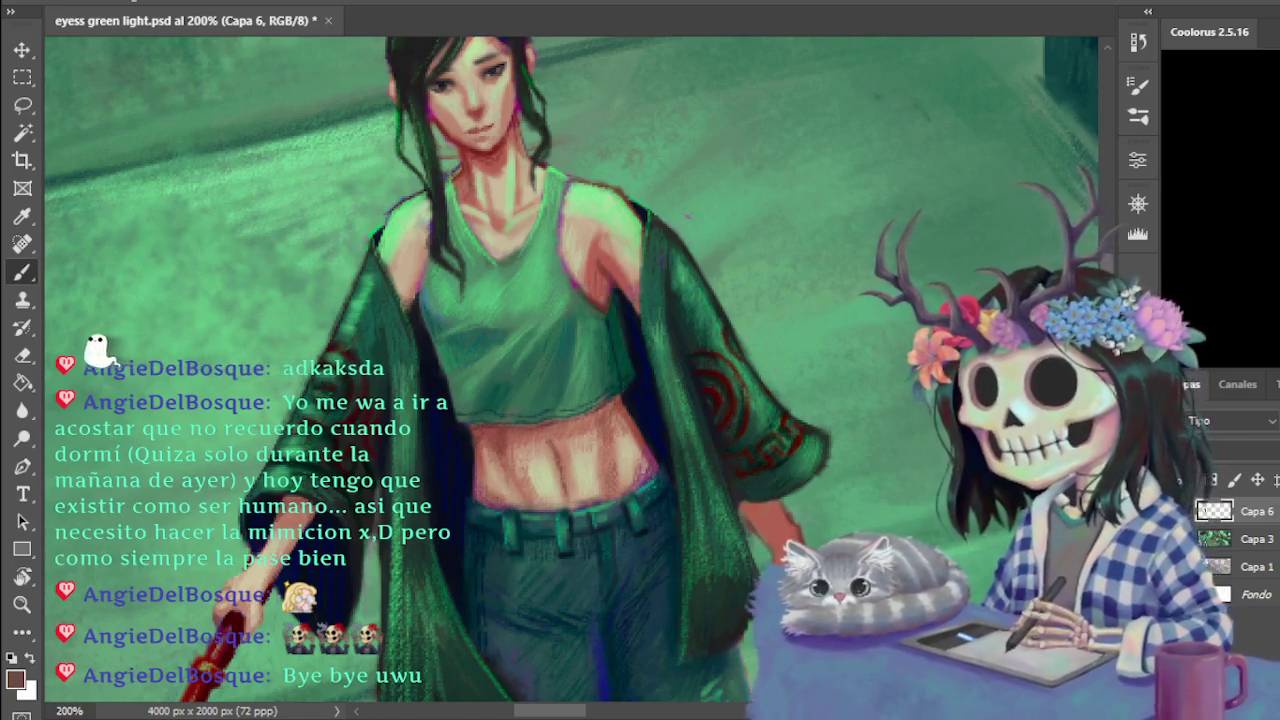
key("e")
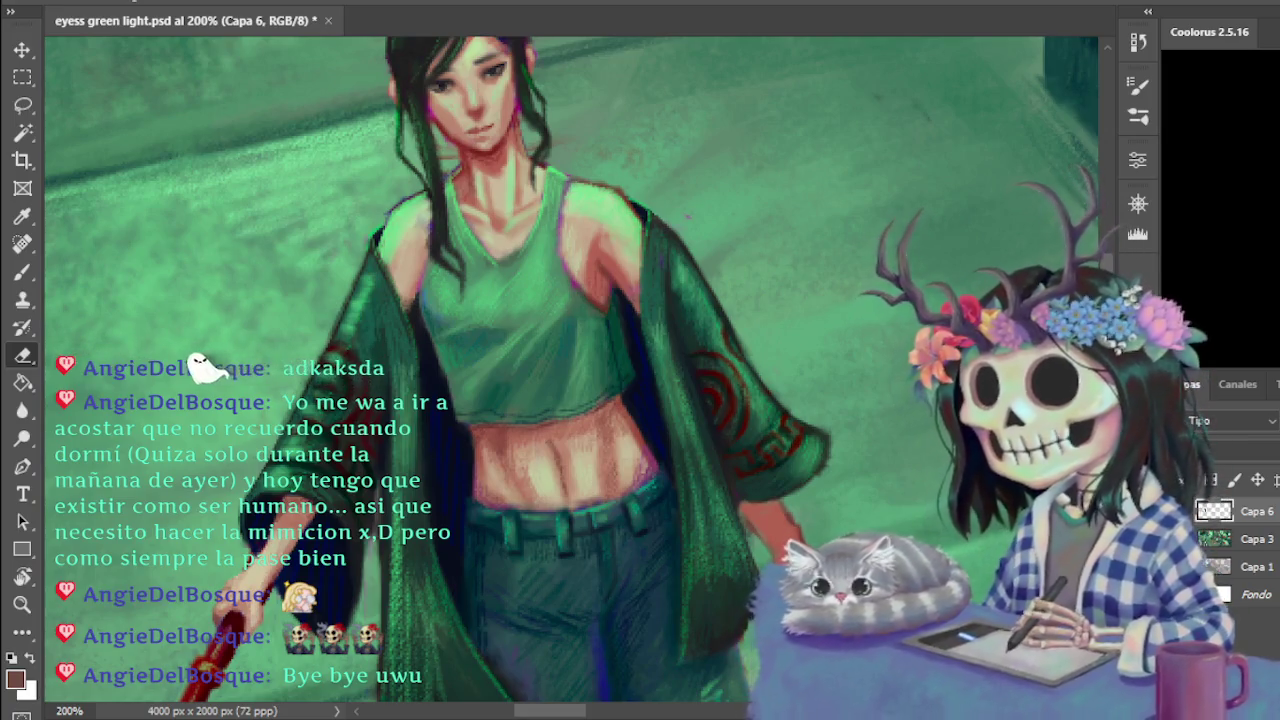
Preview the whole painting, then zoom to 300% on the bare waist and trouser top
key("h")
left_click(856, 519)
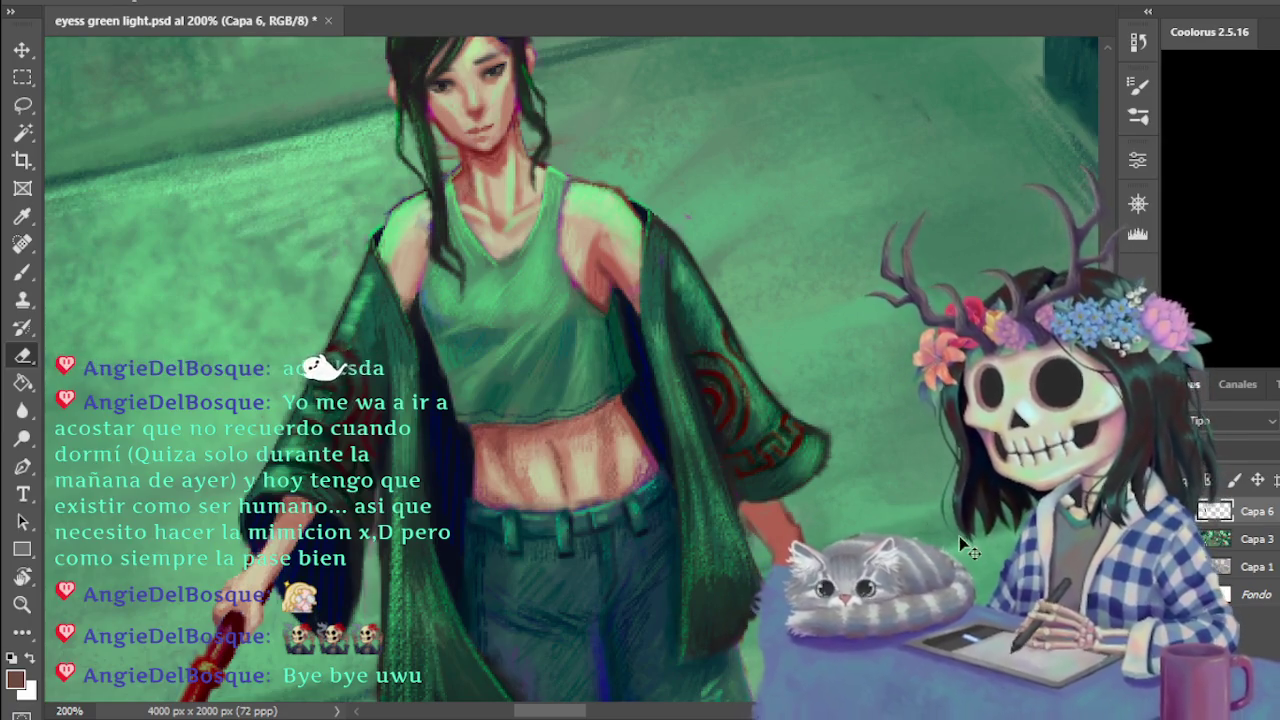
scroll(708, 524, "up", 1)
scroll(570, 370, "down", 2)
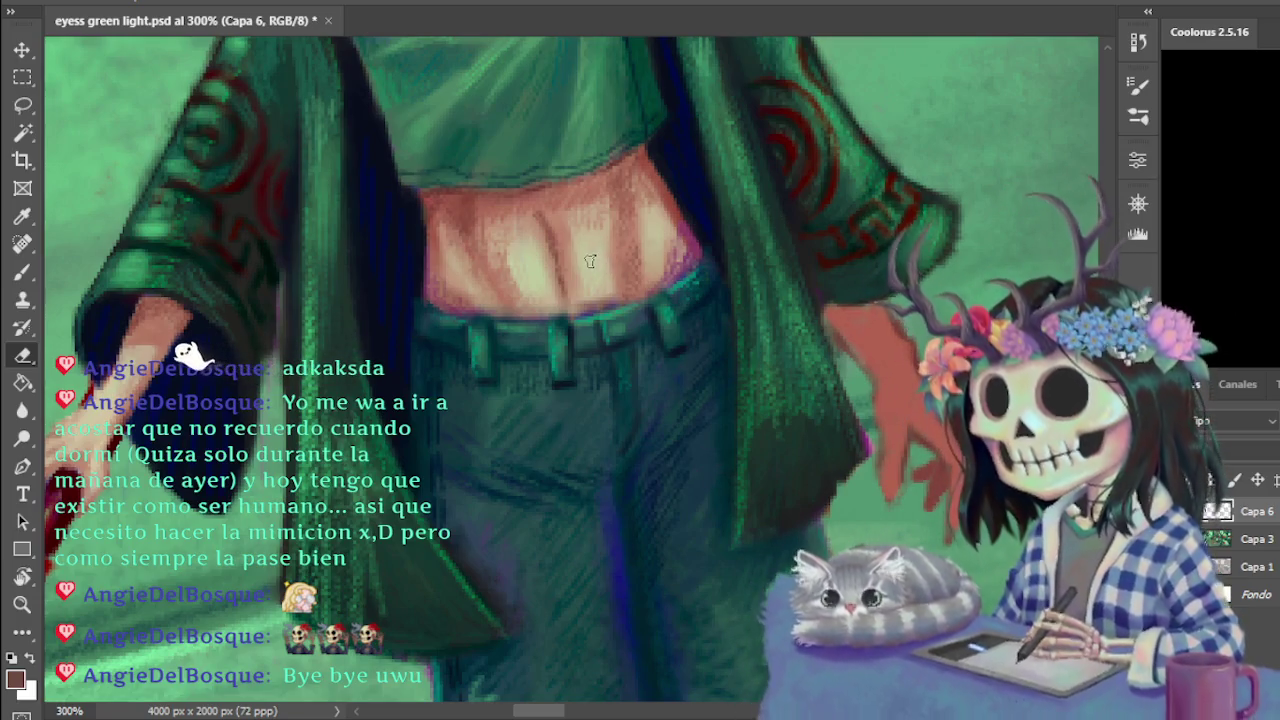
Shade the bare midriff with sampled light beige and reddish-brown skin tones
key("b")
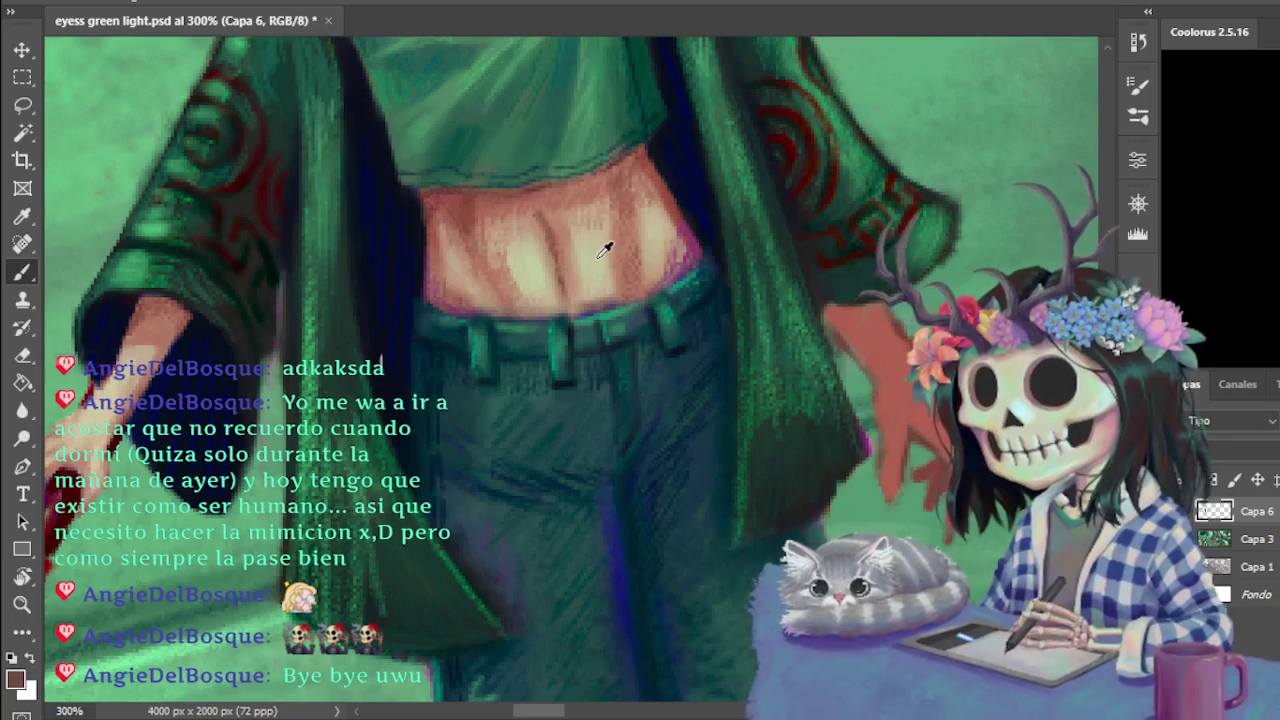
left_click(605, 249, "alt")
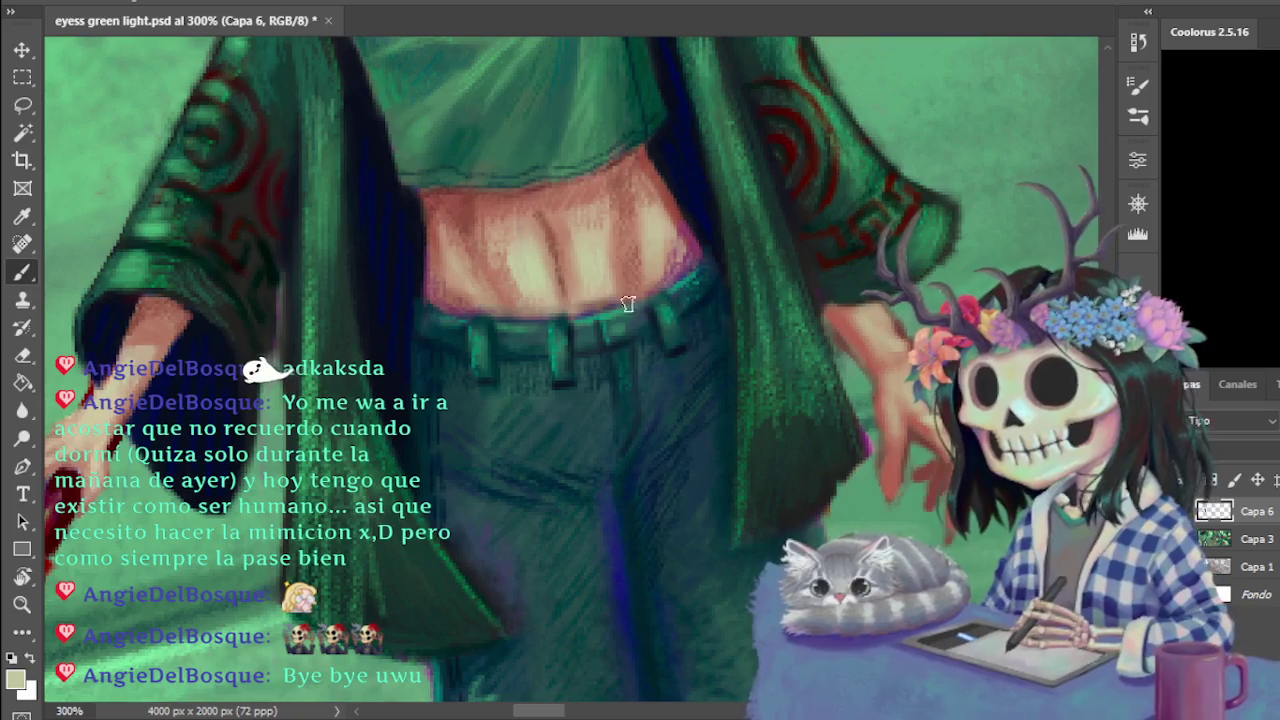
left_click(848, 313, "alt")
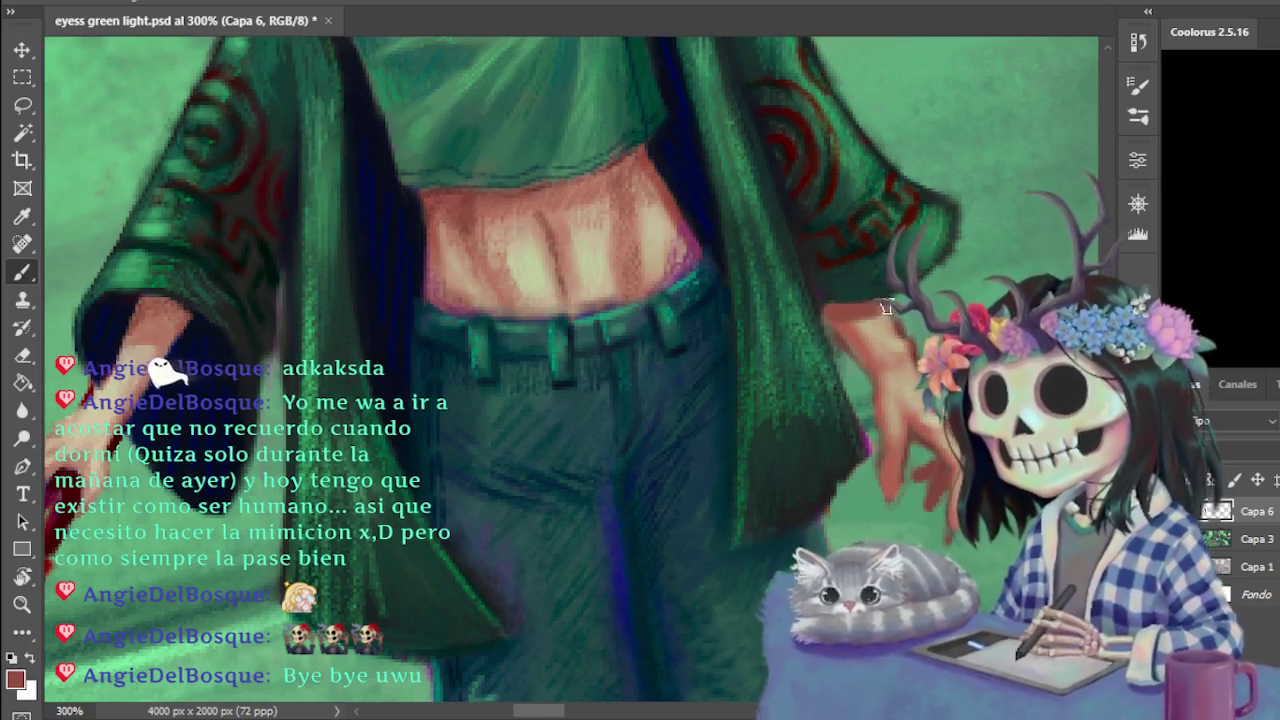
key("ctrl+minus")
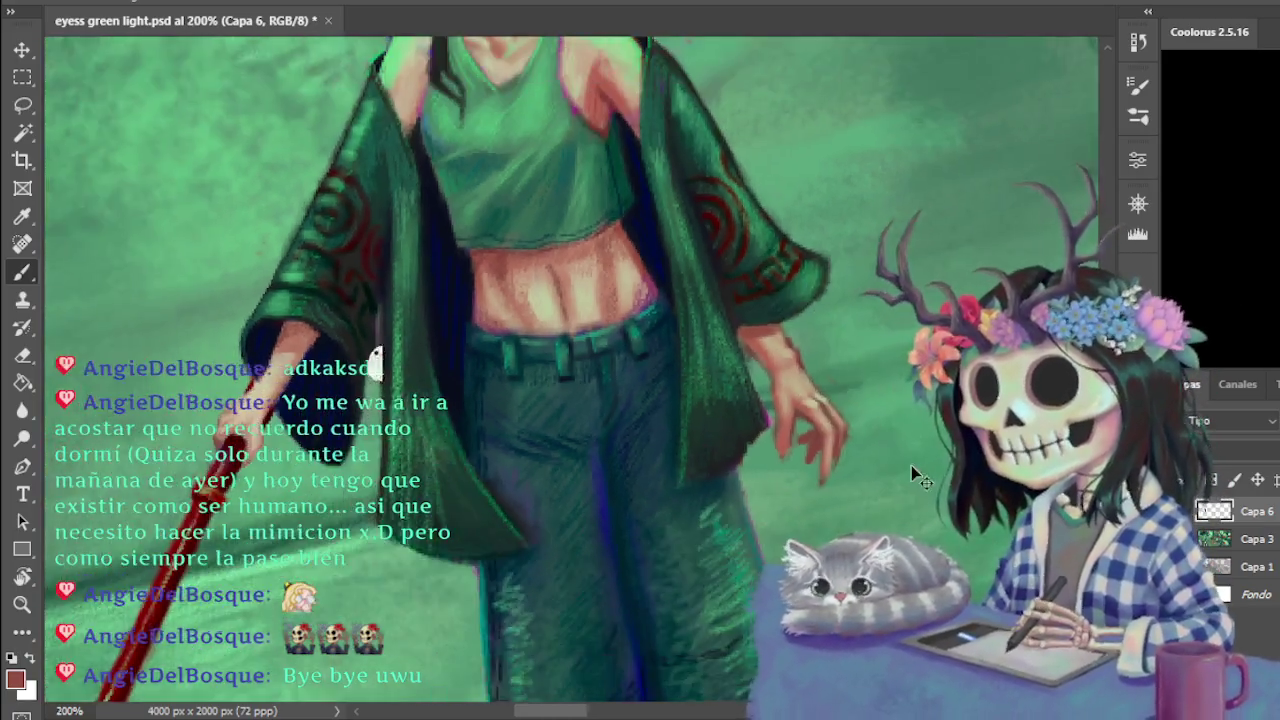
key("ctrl+minus")
key("ctrl+minus")
key("ctrl+plus")
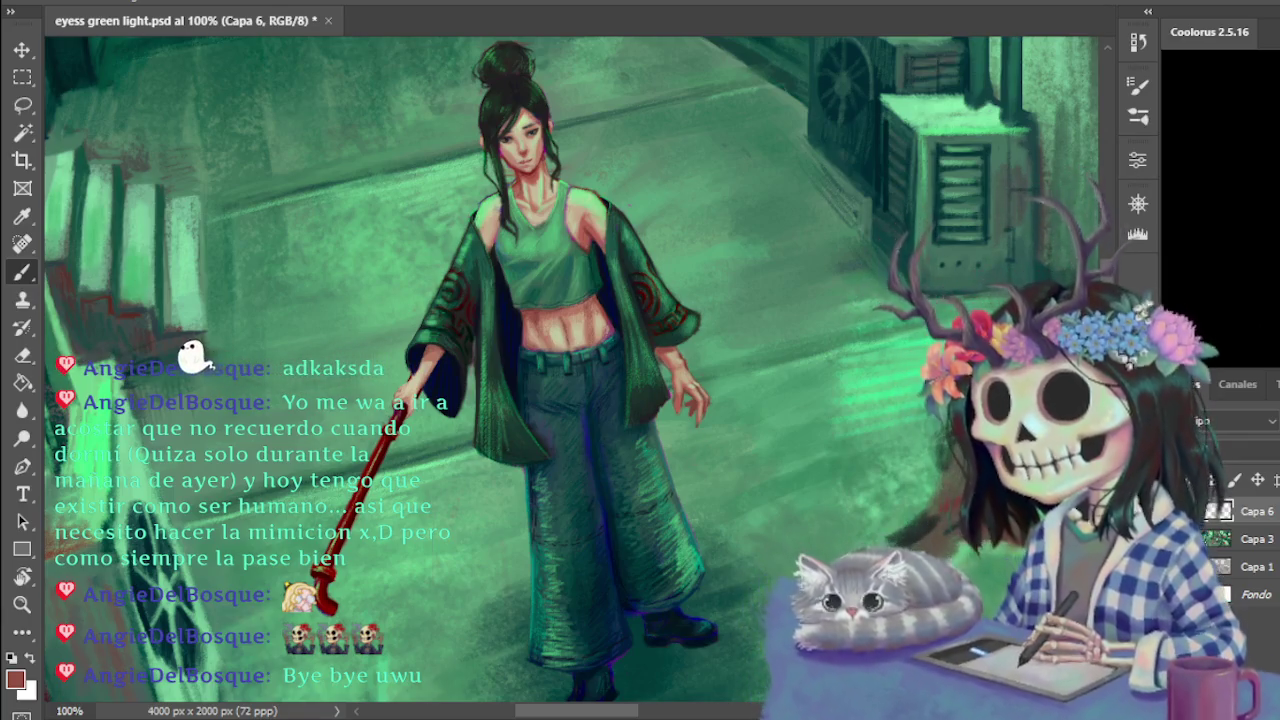
Review the whole alley painting at 100%, then zoom to 200% on the torso
key("ctrl+plus")
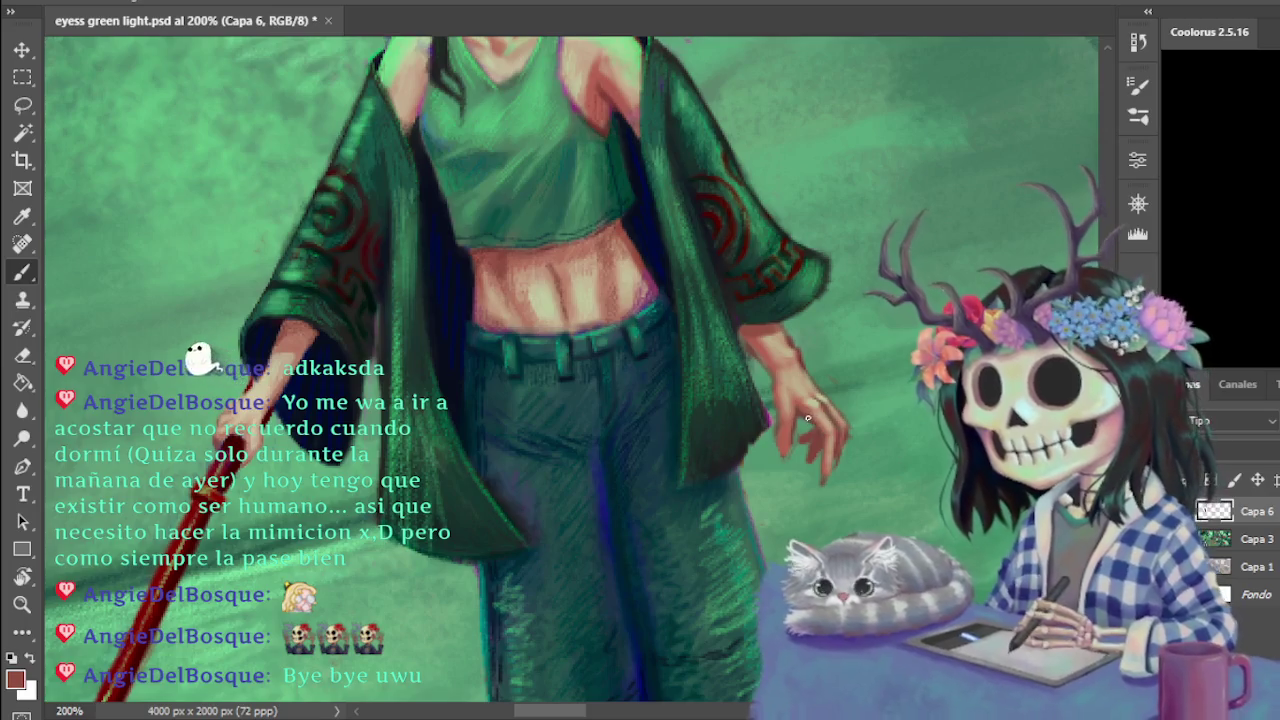
Sample a skin colour from the hand and scroll up toward the face
left_click(800, 410, "alt")
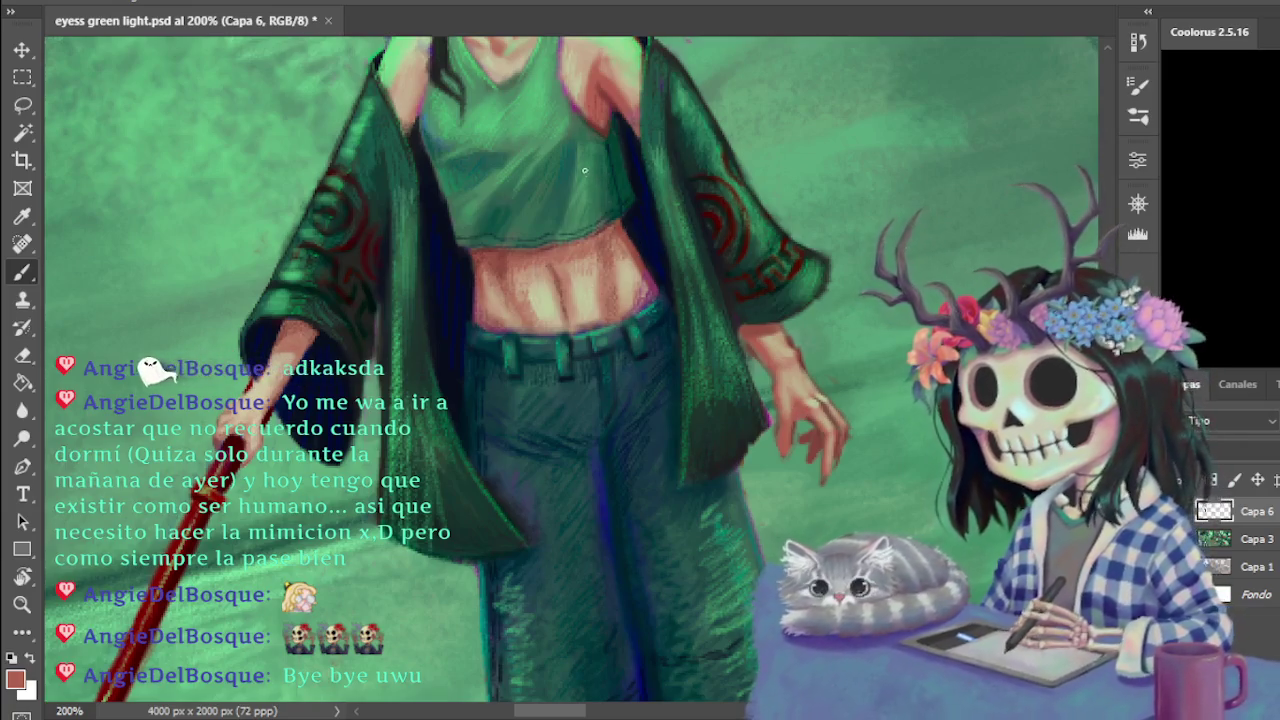
scroll(585, 170, "up", 2)
scroll(585, 170, "up", 2)
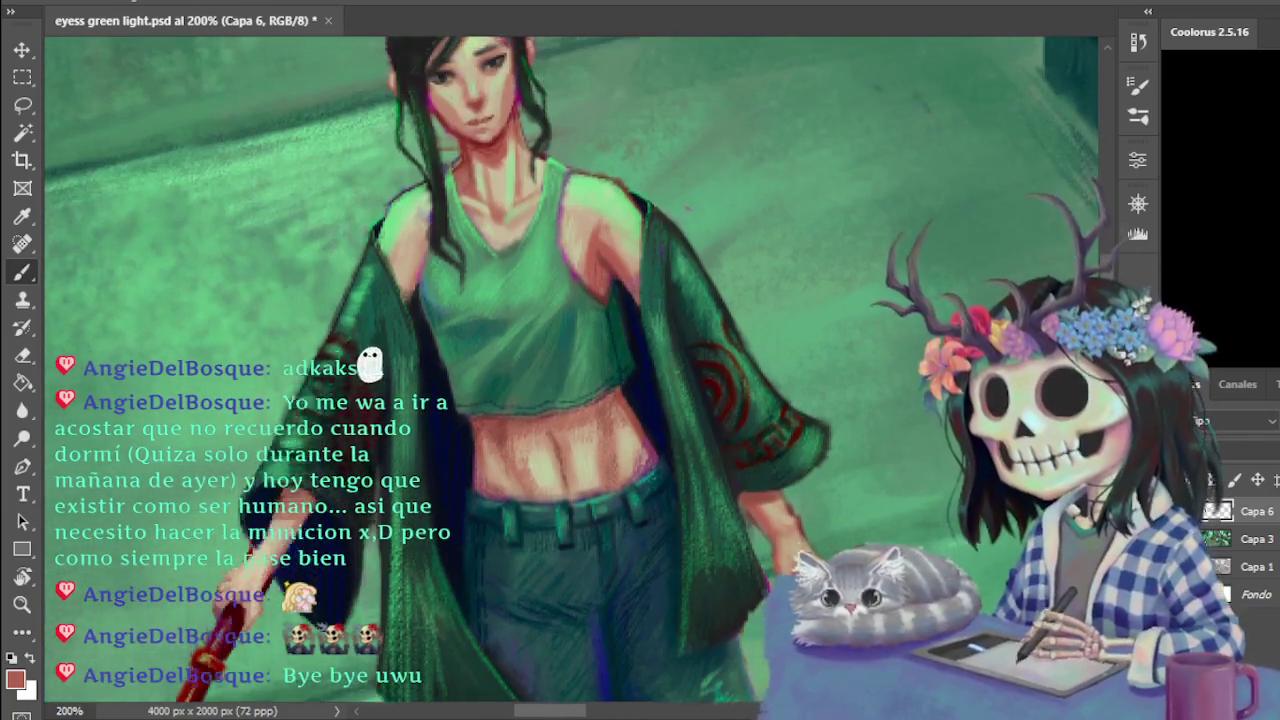
Sample a face colour and paint shading and separated fingers on the torso, jacket and hand
scroll(490, 150, "up", 1)
left_click(492, 150, "alt")
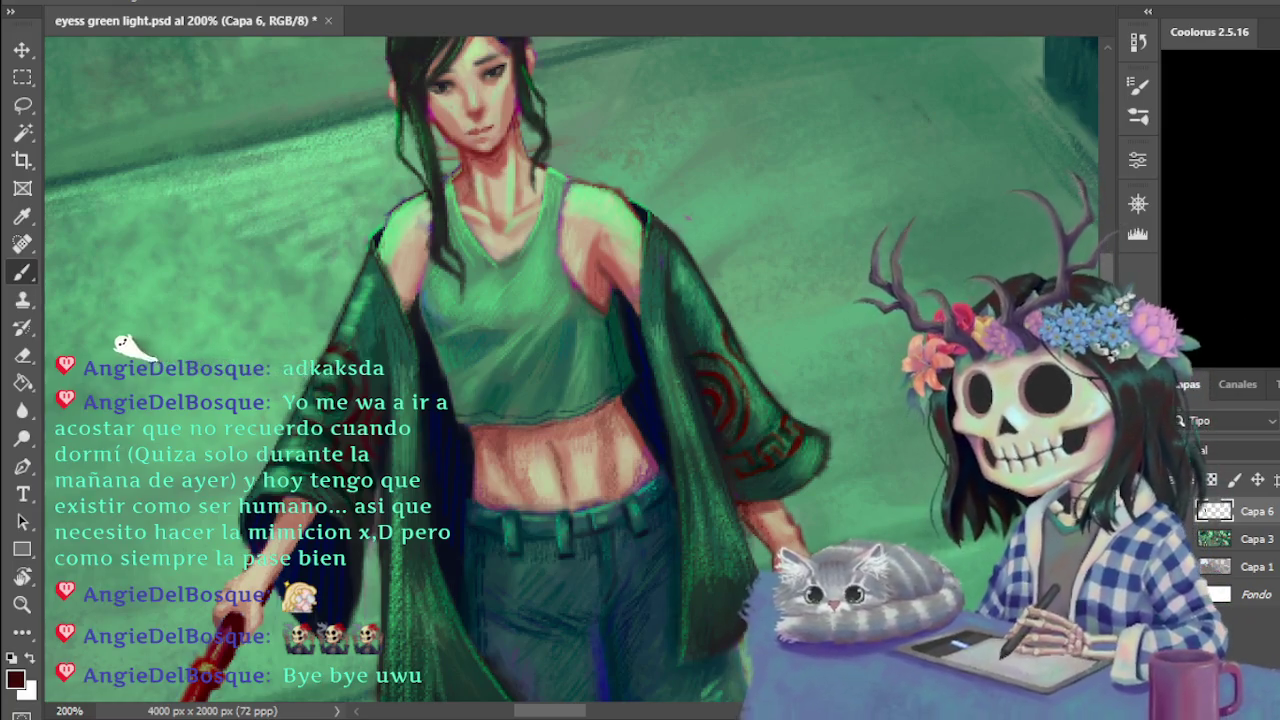
scroll(570, 370, "down", 3)
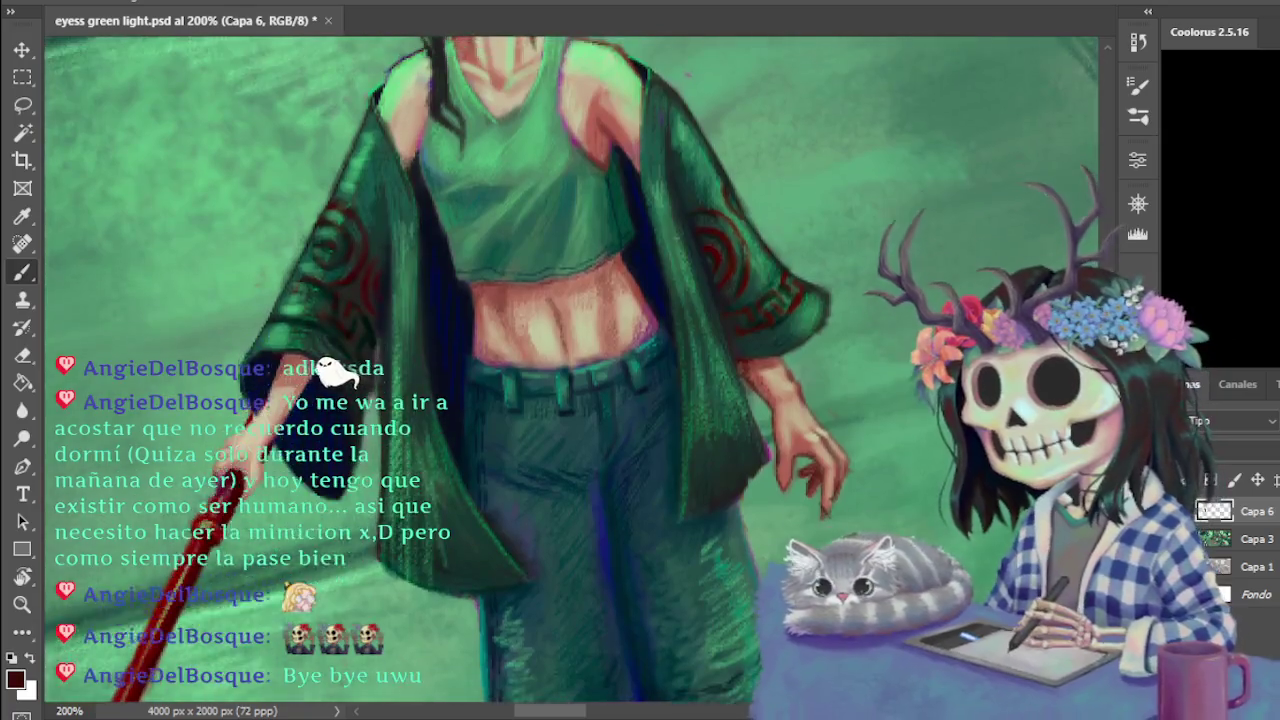
Scroll to the woman's hanging hand and pick the Eraser tool
scroll(570, 370, "up", 1)
left_click(23, 355)
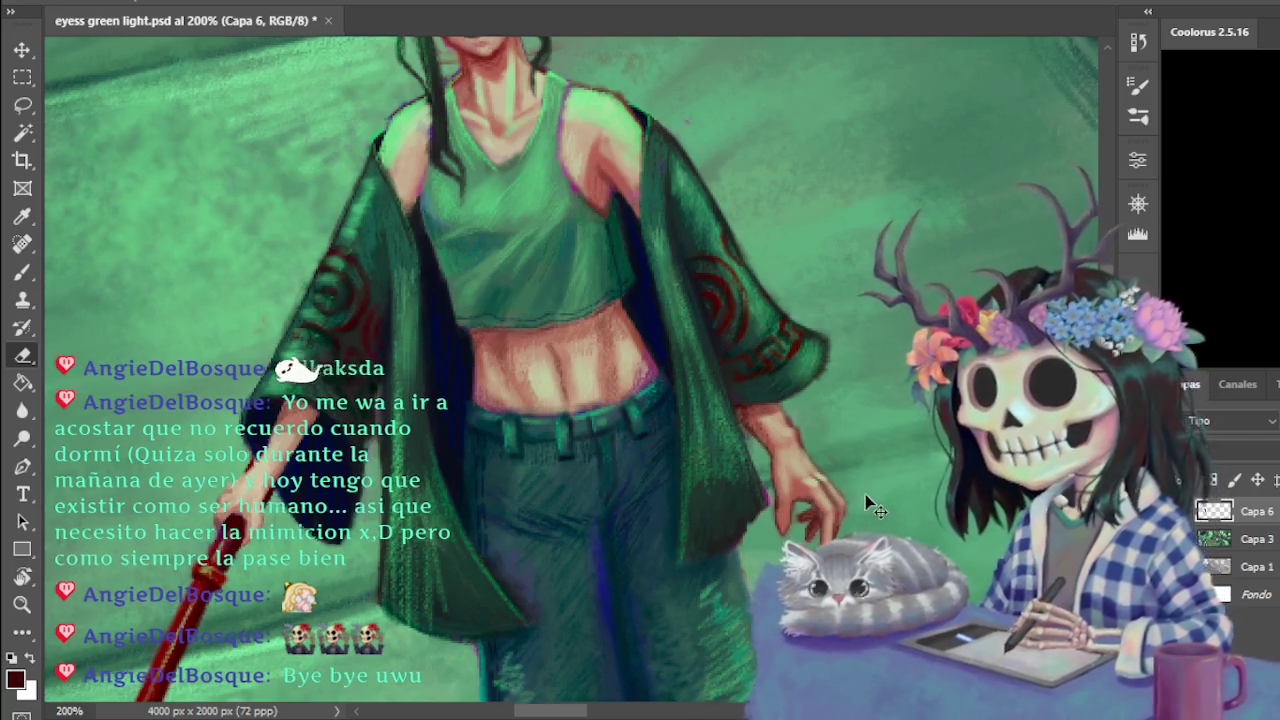
Check the composition, then retouch the hand and green background with sampled skin and light-green colours
key("ctrl+minus")
key("ctrl+minus")
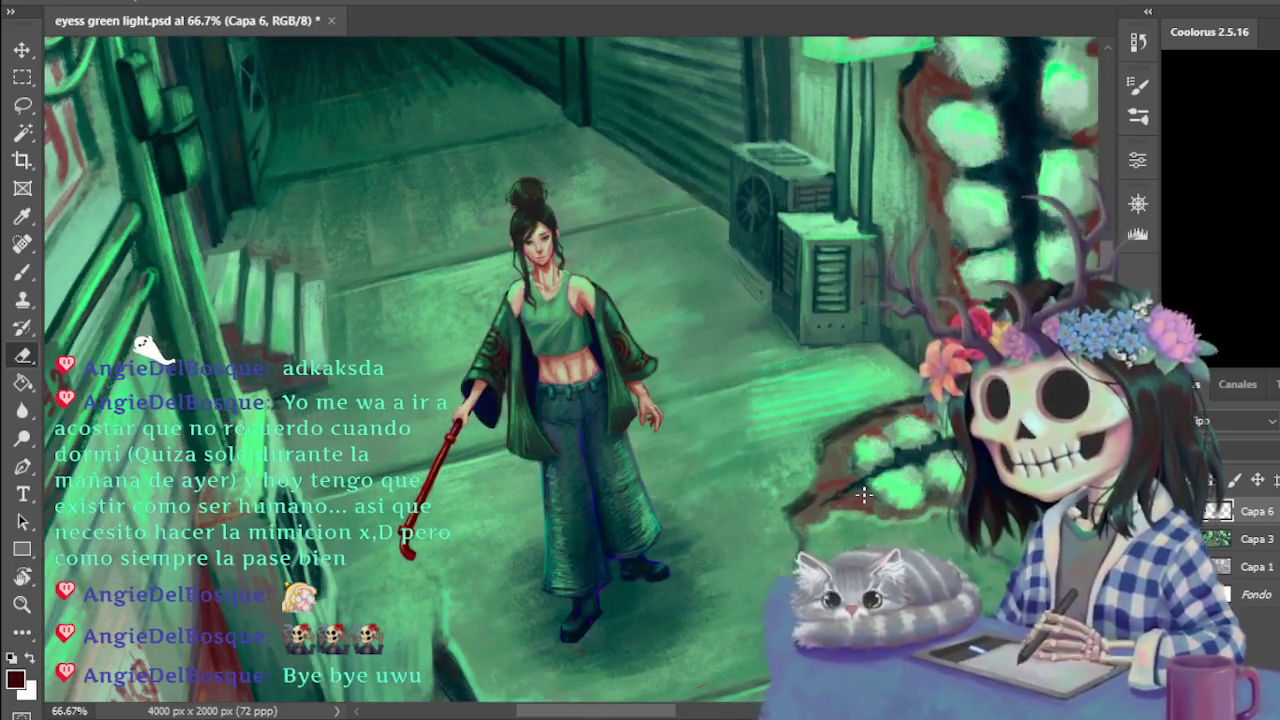
key("ctrl+minus")
key("ctrl+plus")
key("ctrl+plus")
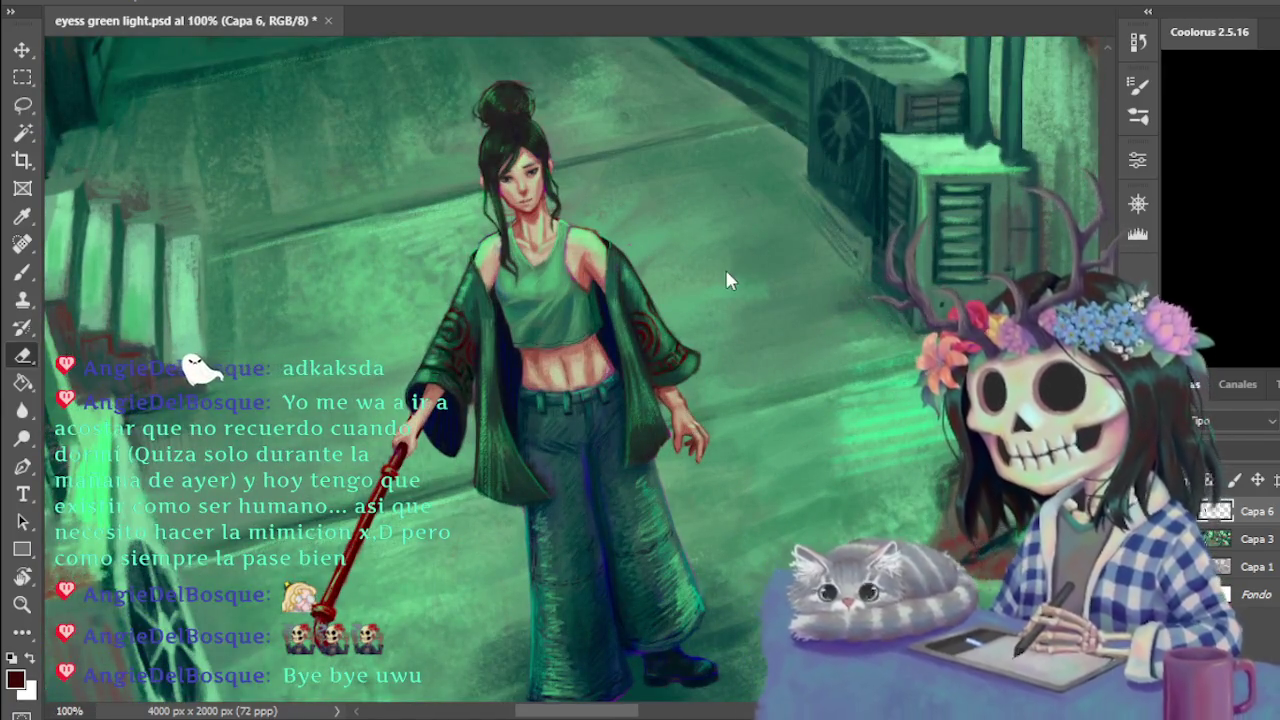
key("ctrl+plus")
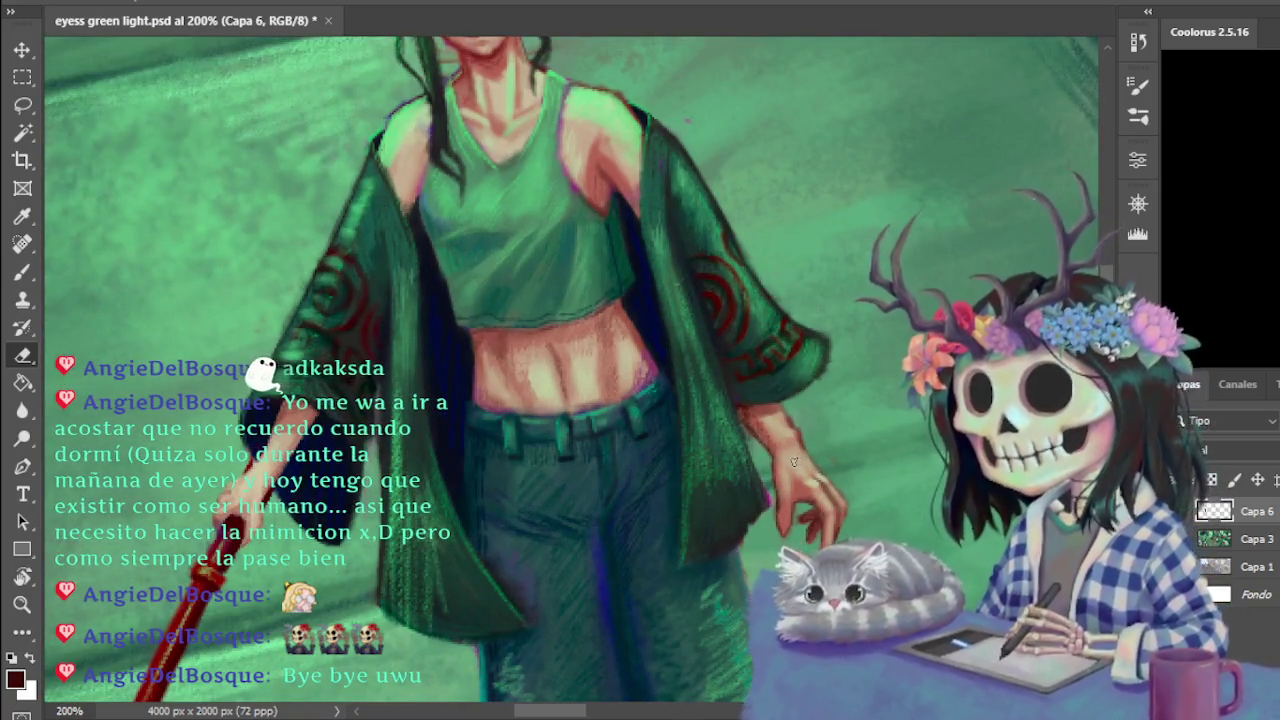
key("b")
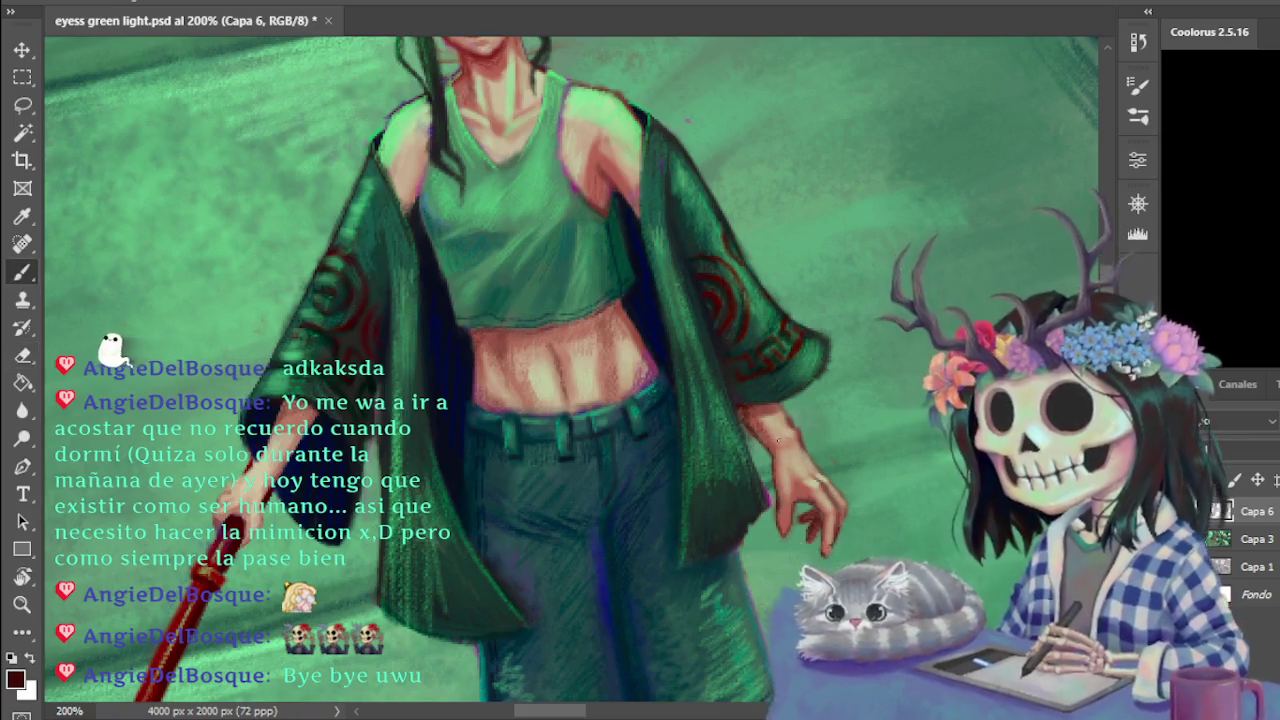
left_click(769, 514, "alt")
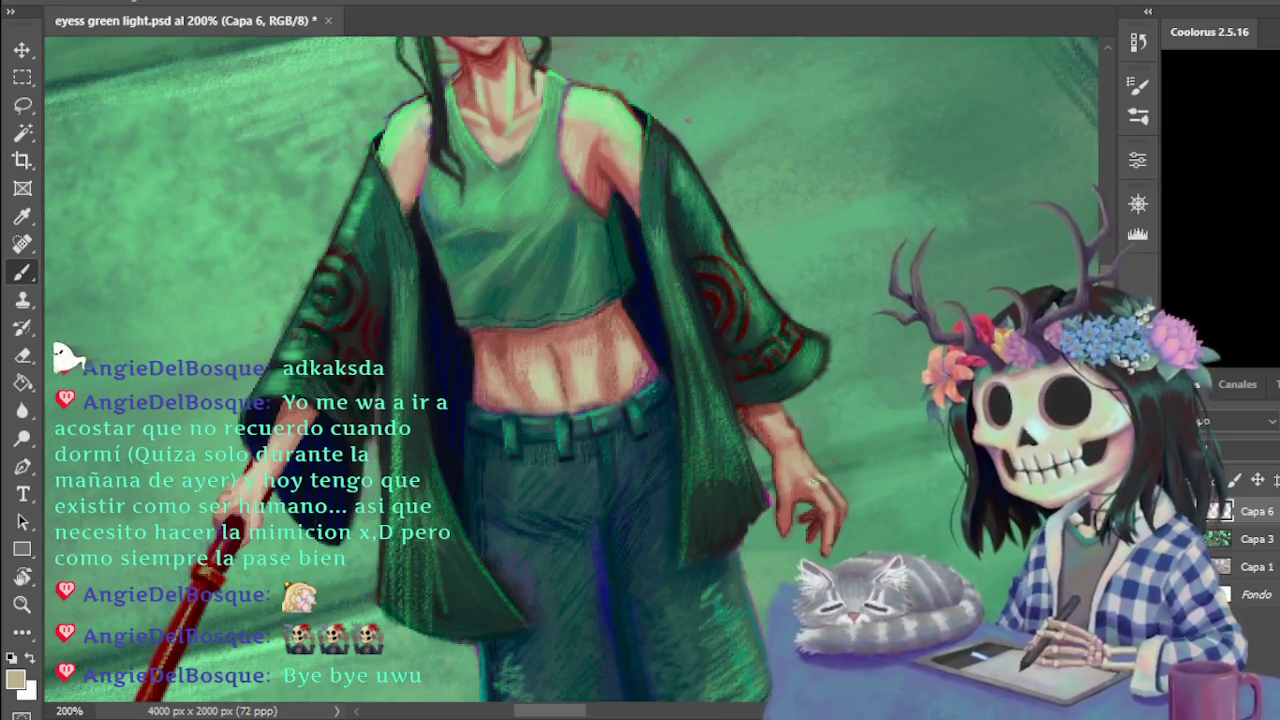
left_click(592, 98, "alt")
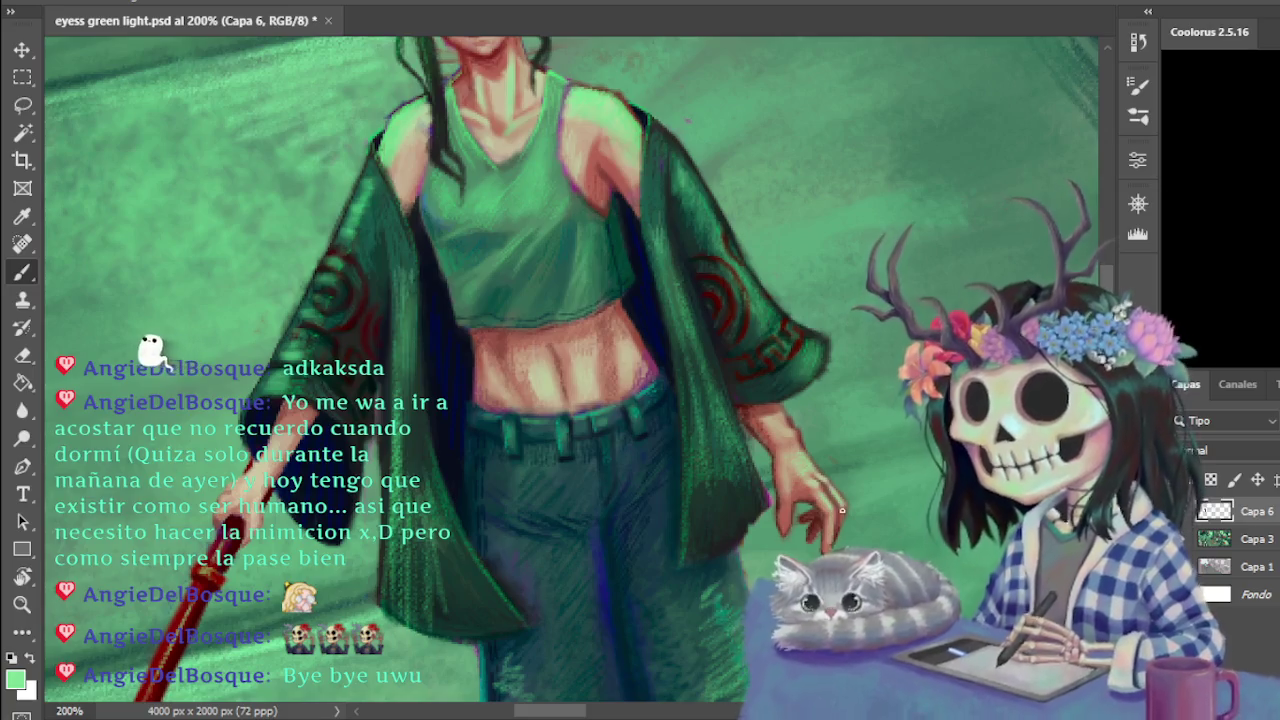
key("e")
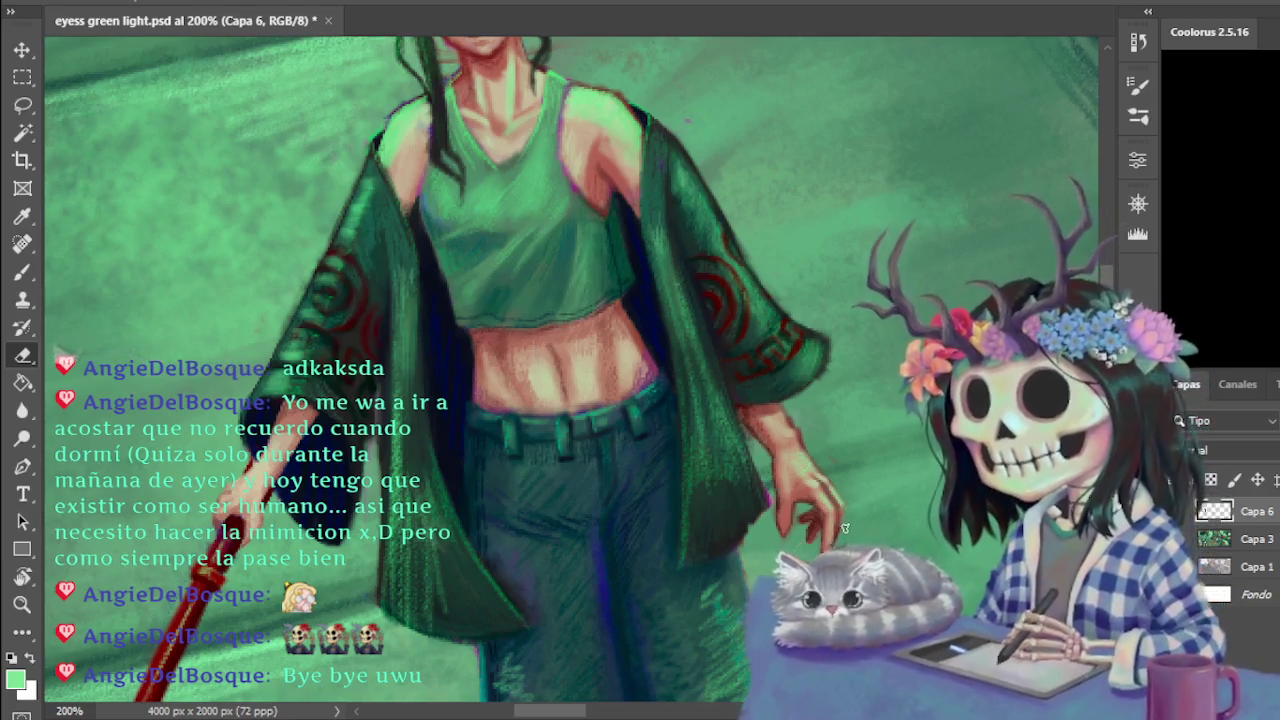
key("b")
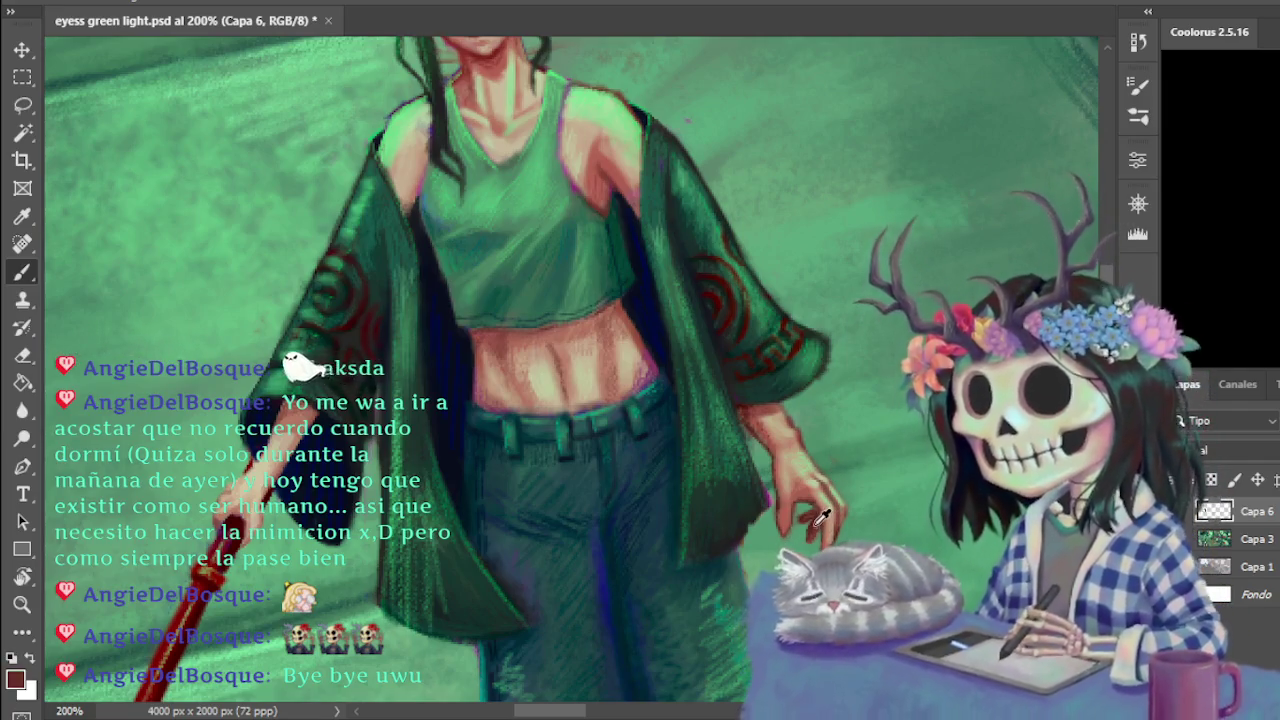
Retouch the hand and nearby background with sampled dark red, peach skin, reddish-brown and light green
left_click(820, 540, "alt")
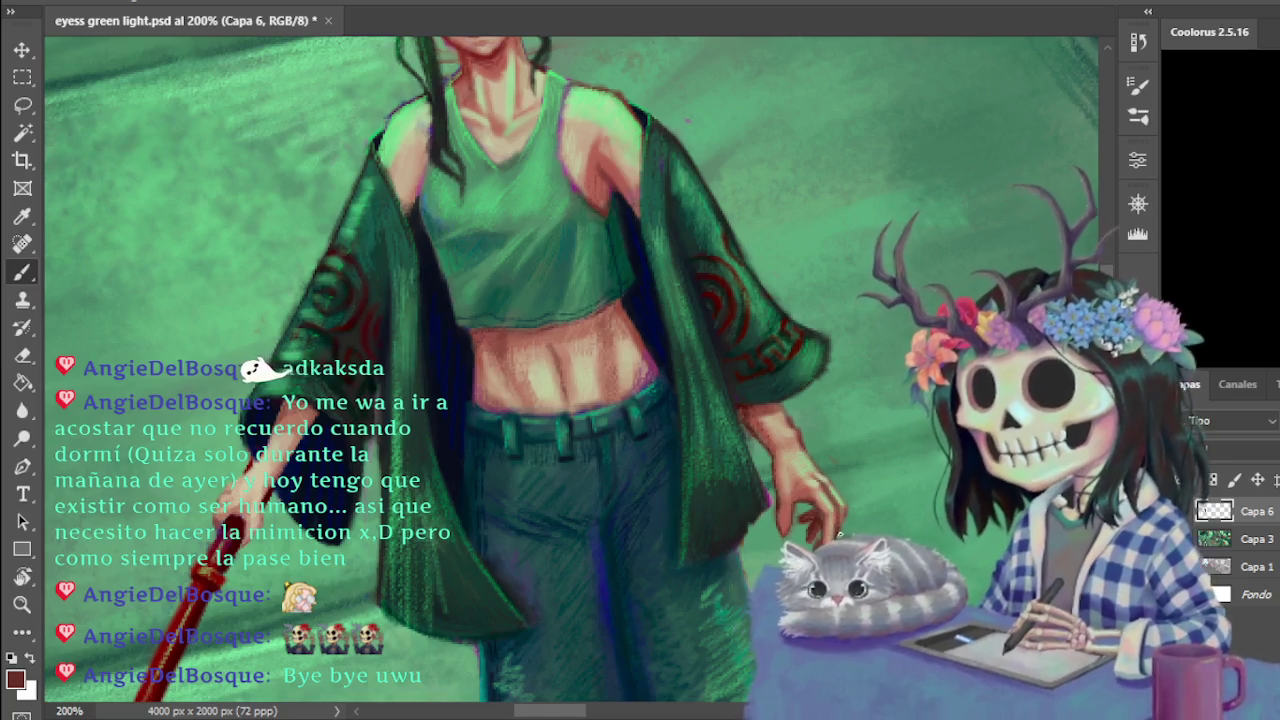
left_click(830, 537, "alt")
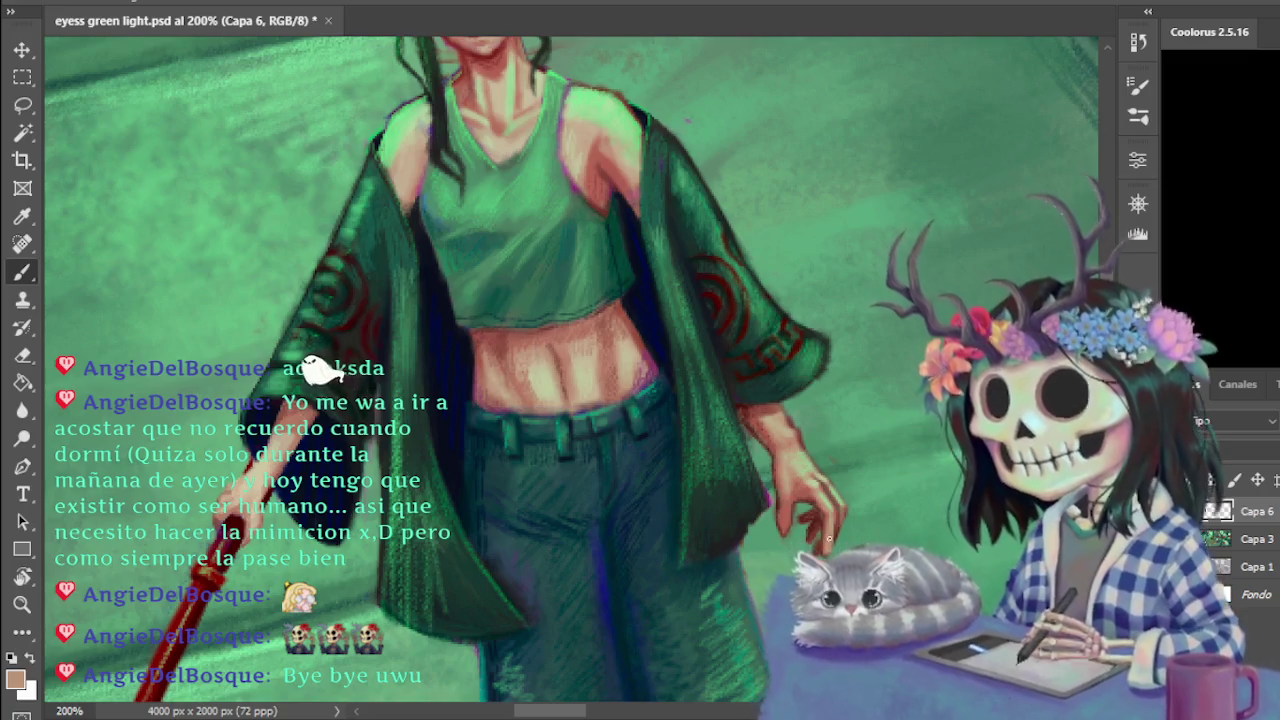
left_click(826, 537, "alt")
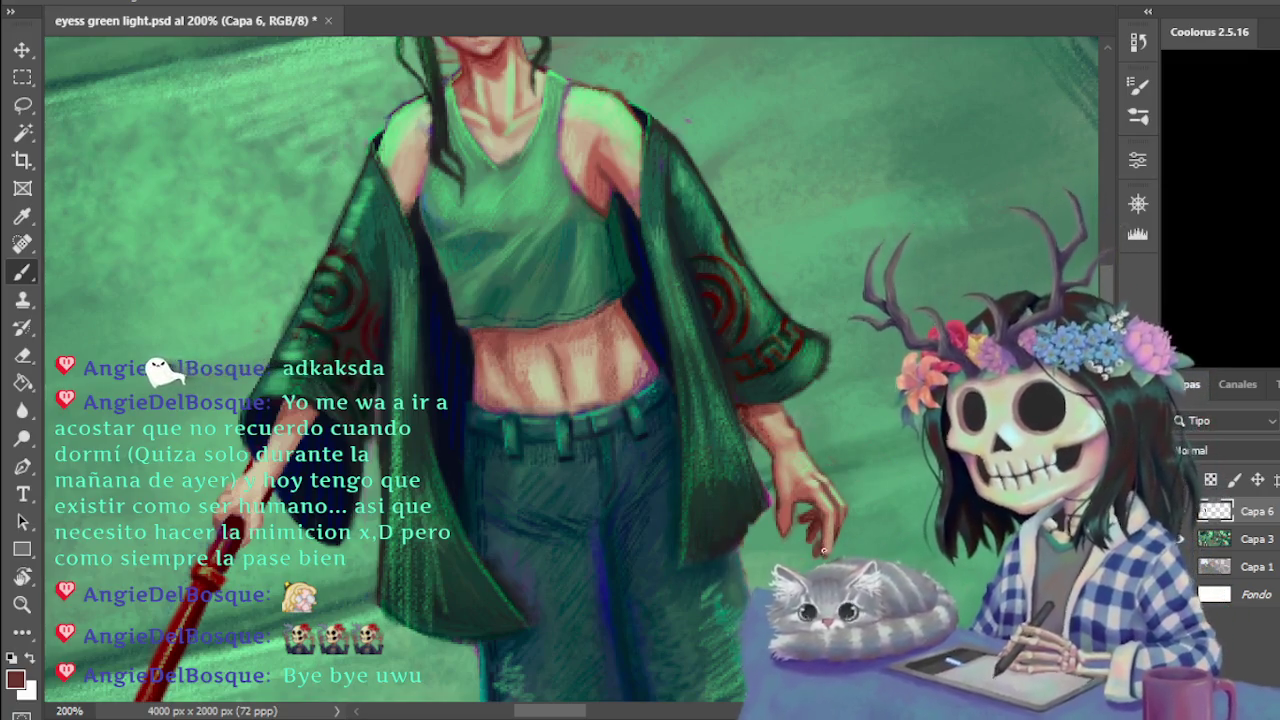
left_click(829, 538, "alt")
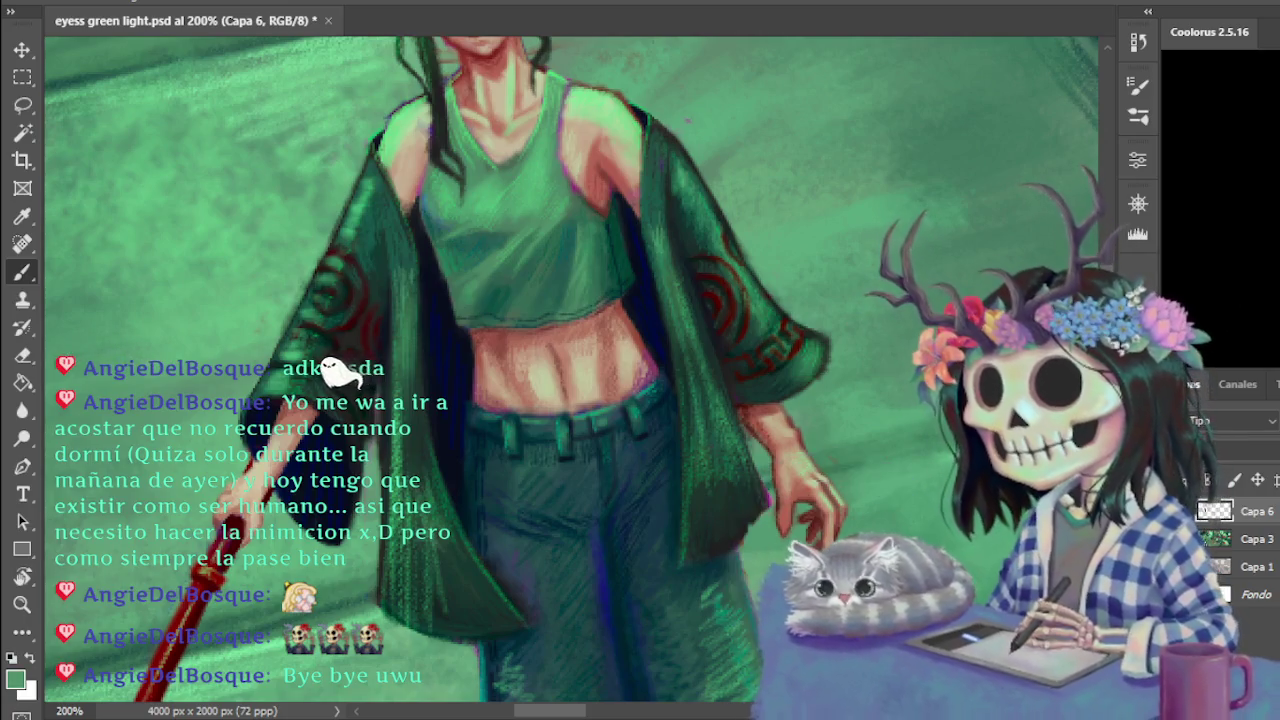
left_click(765, 487, "alt")
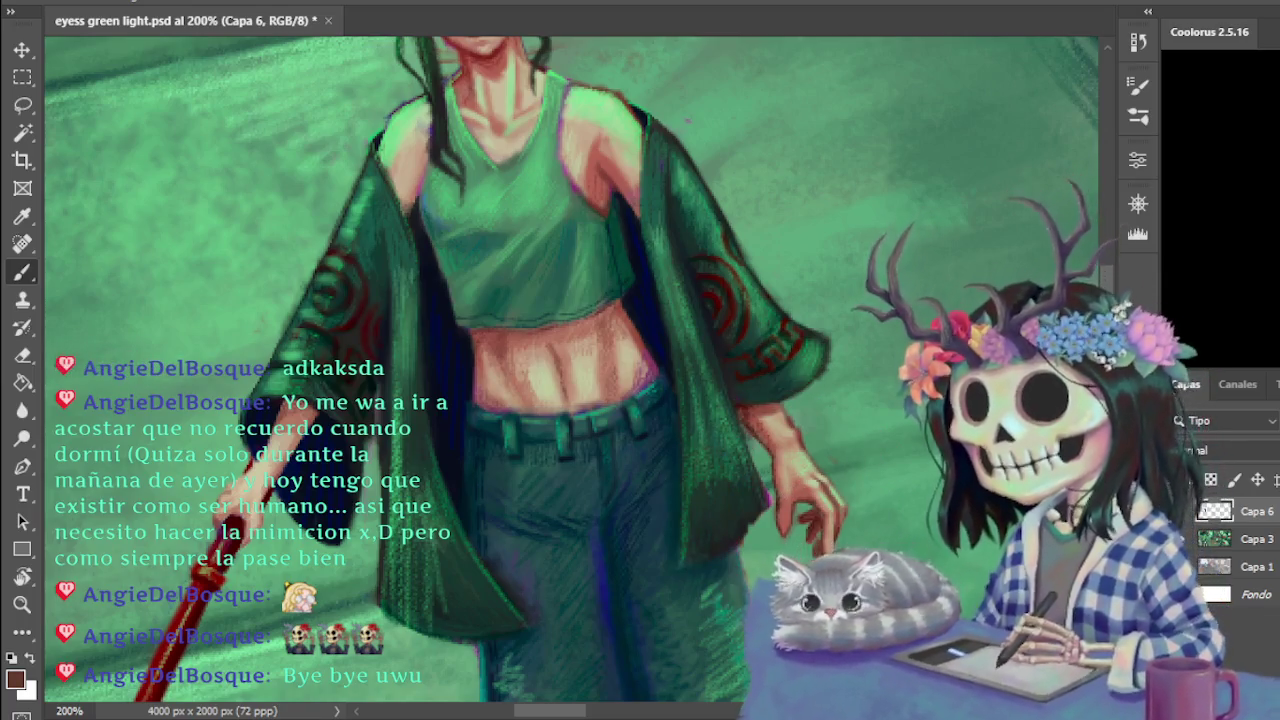
left_click(836, 495, "alt")
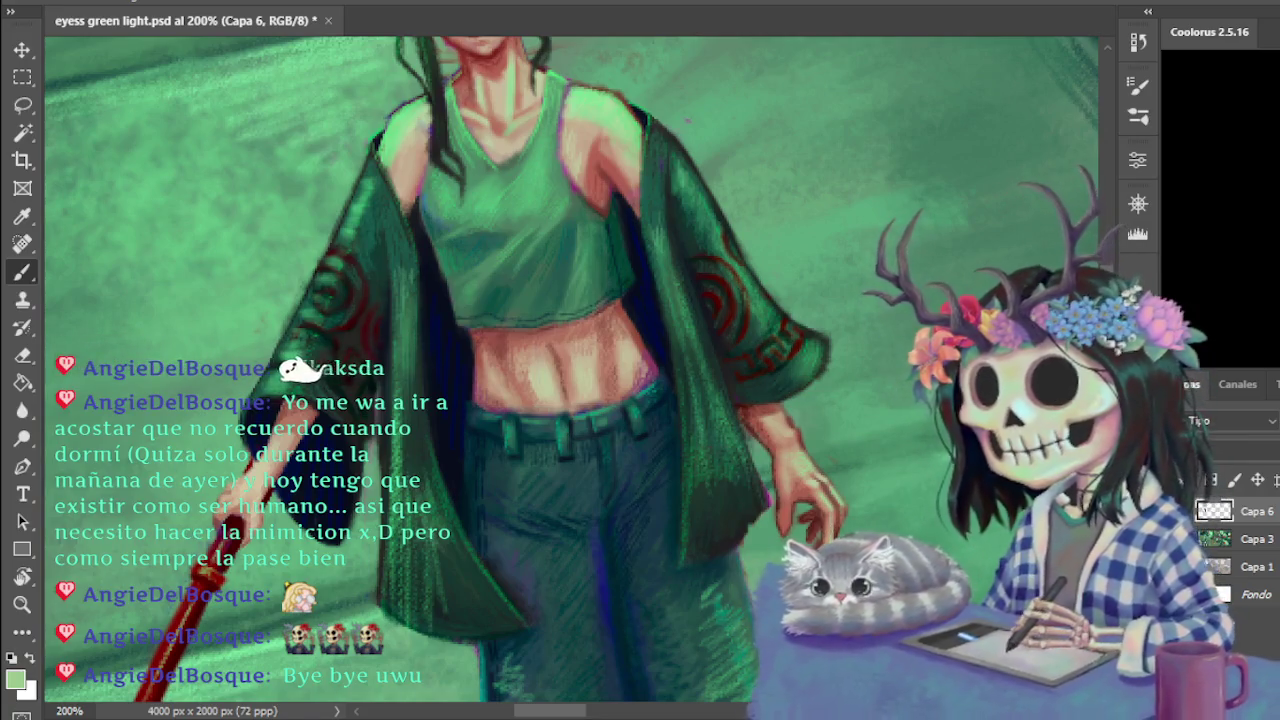
Switch to the Eraser and zoom out to 66.67% to show the whole alley scene
scroll(570, 370, "down", 3)
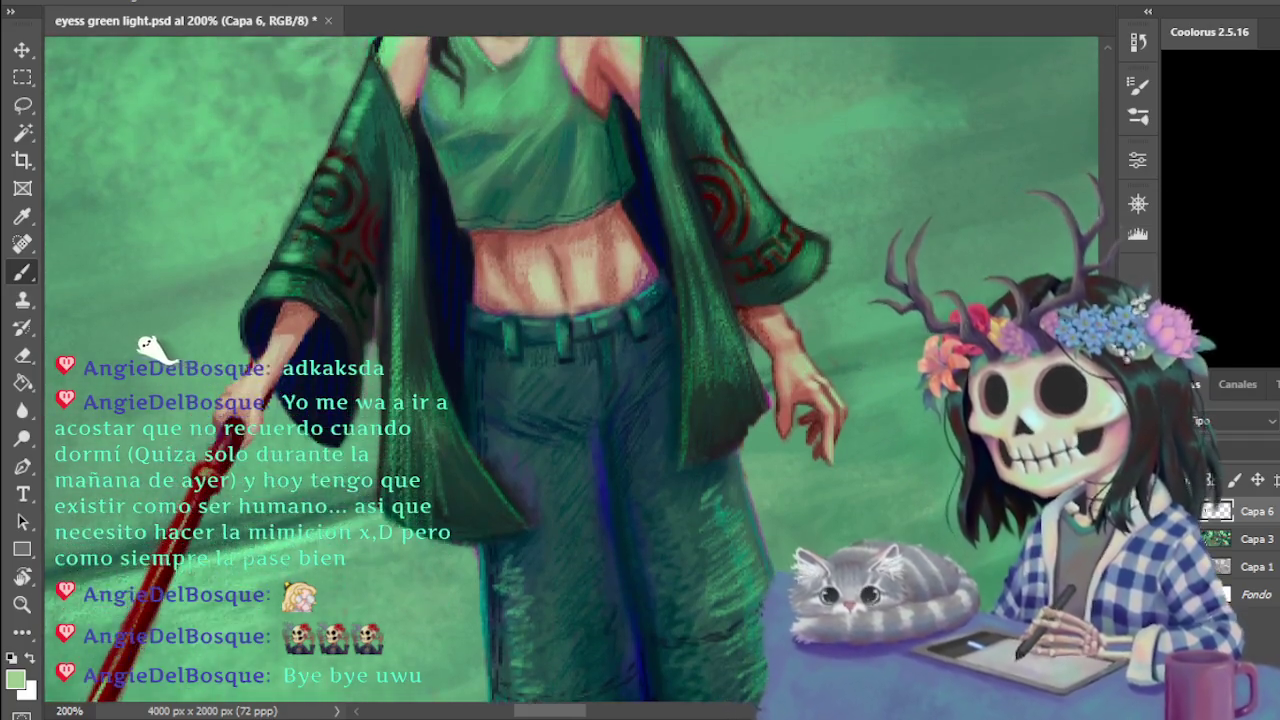
scroll(813, 454, "up", 1)
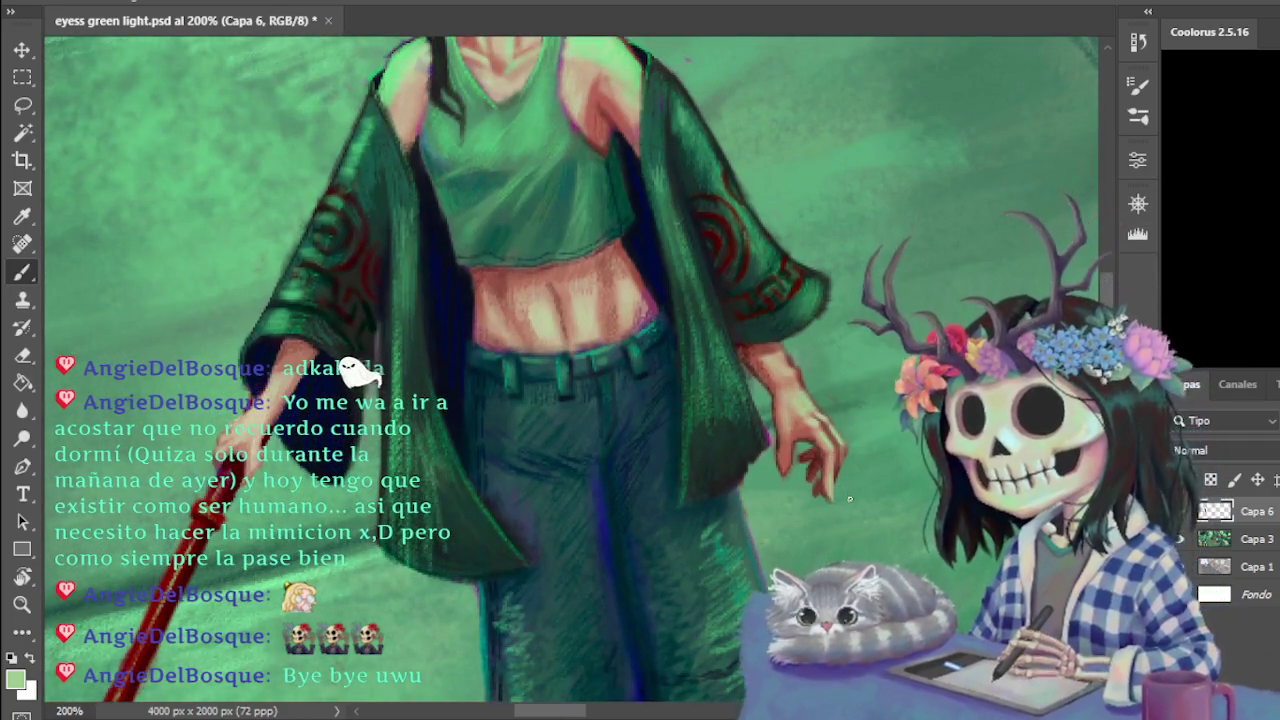
key("e")
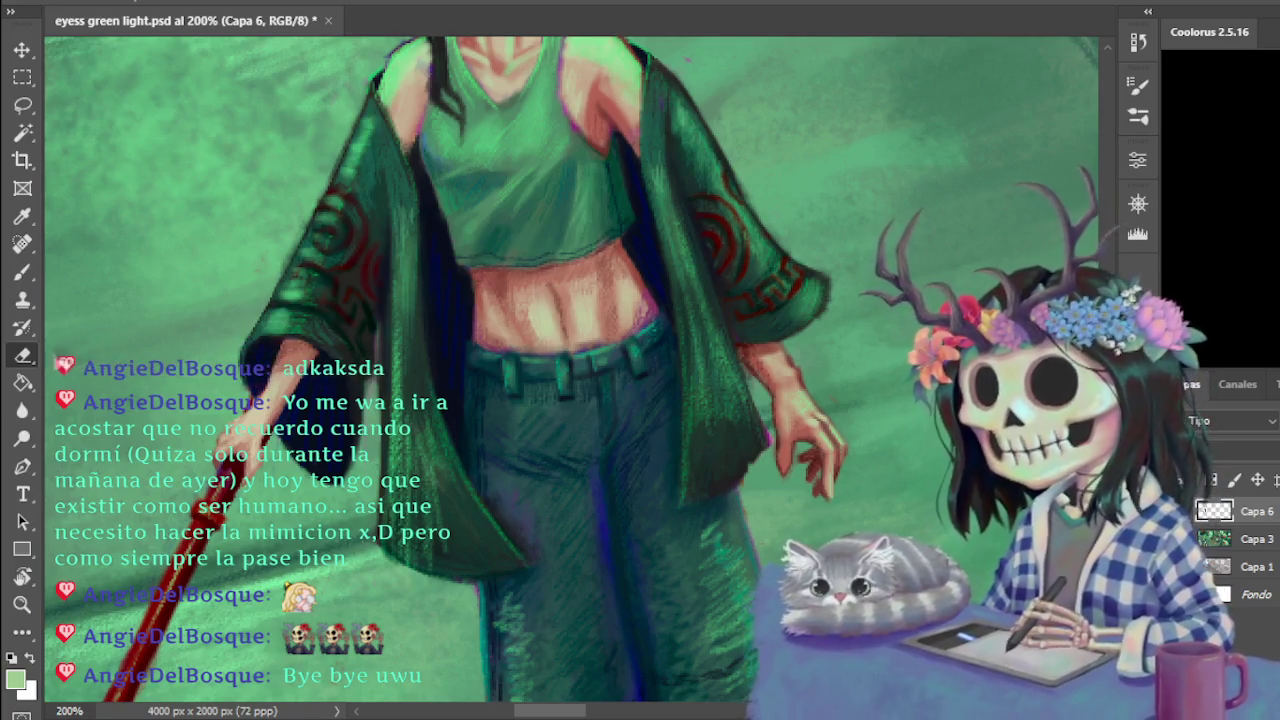
key("ctrl+minus")
key("ctrl+minus")
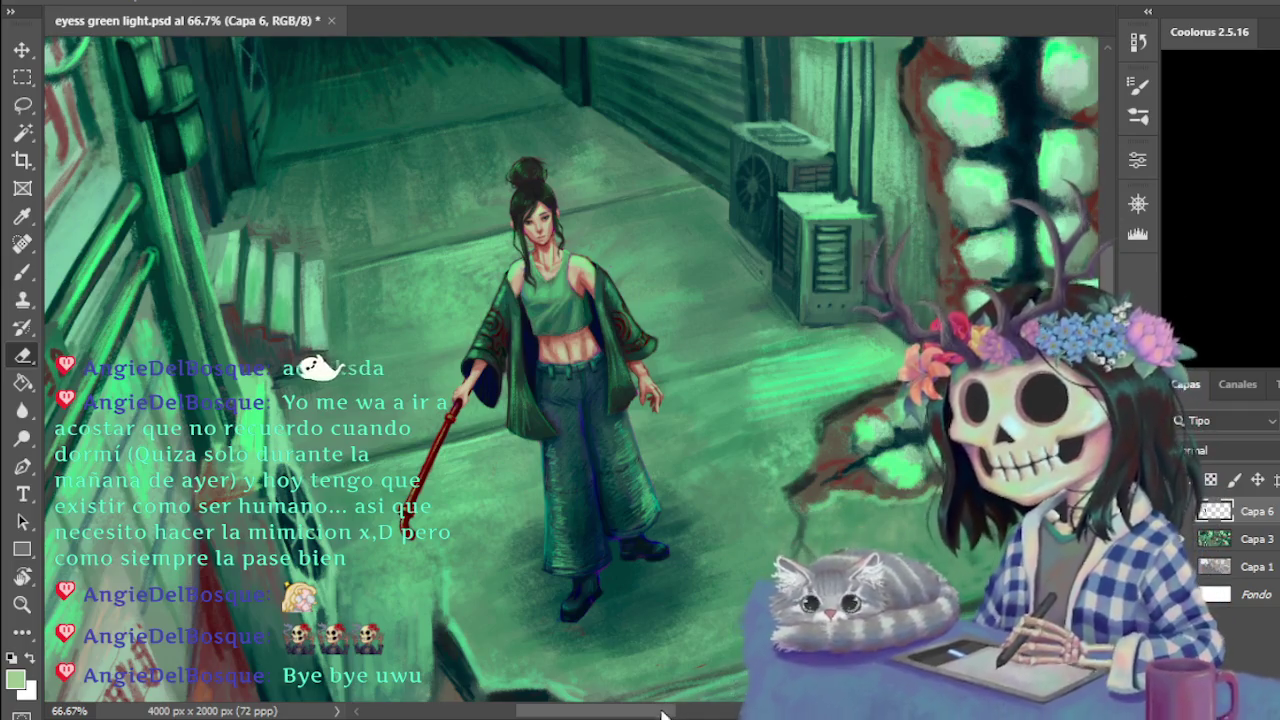
At 200% zoom, paint over the arms with dark red sampled near them
scroll(736, 600, "left", 2)
scroll(736, 600, "left", 2)
scroll(736, 600, "left", 2)
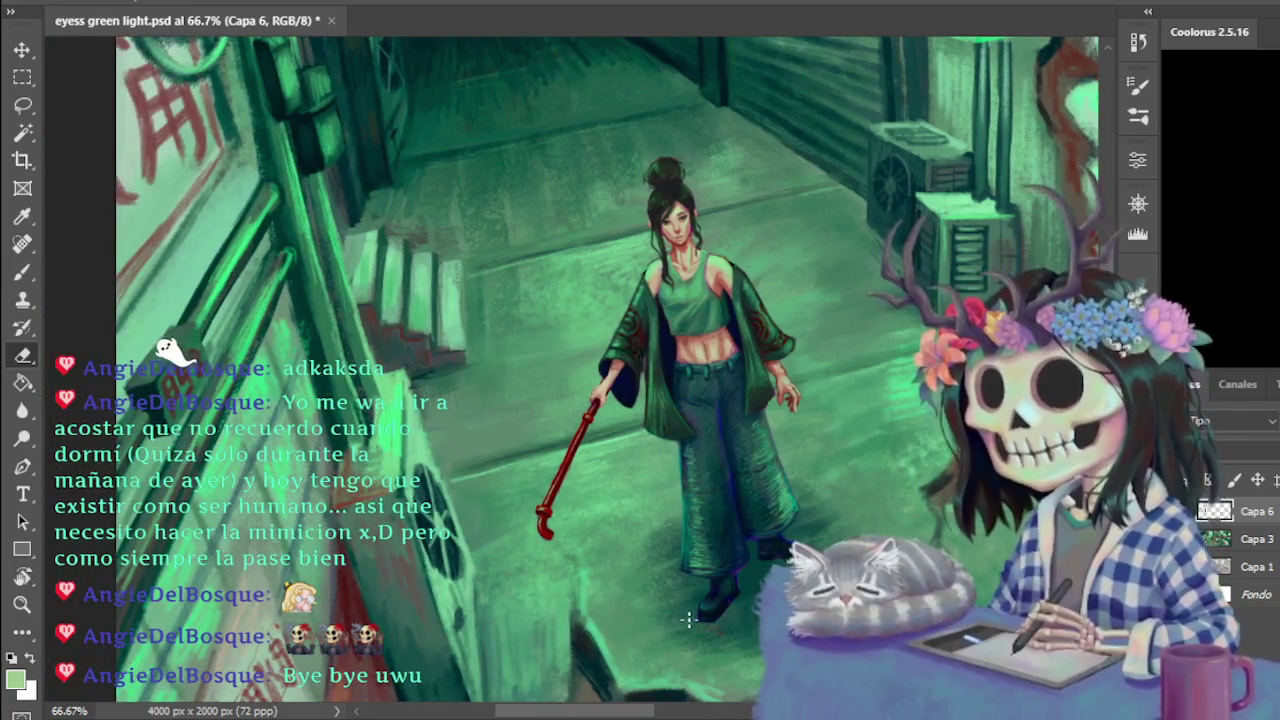
key("ctrl+plus")
key("ctrl+plus")
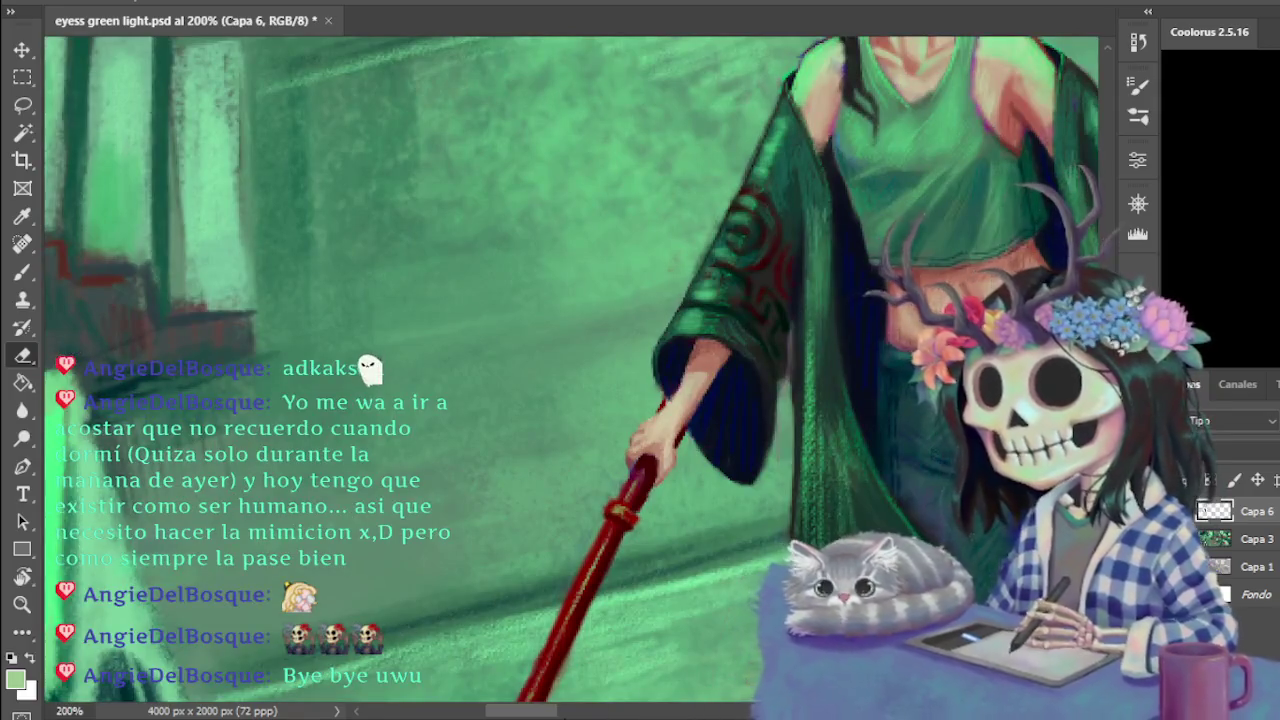
scroll(522, 465, "right", 5)
scroll(522, 465, "right", 1)
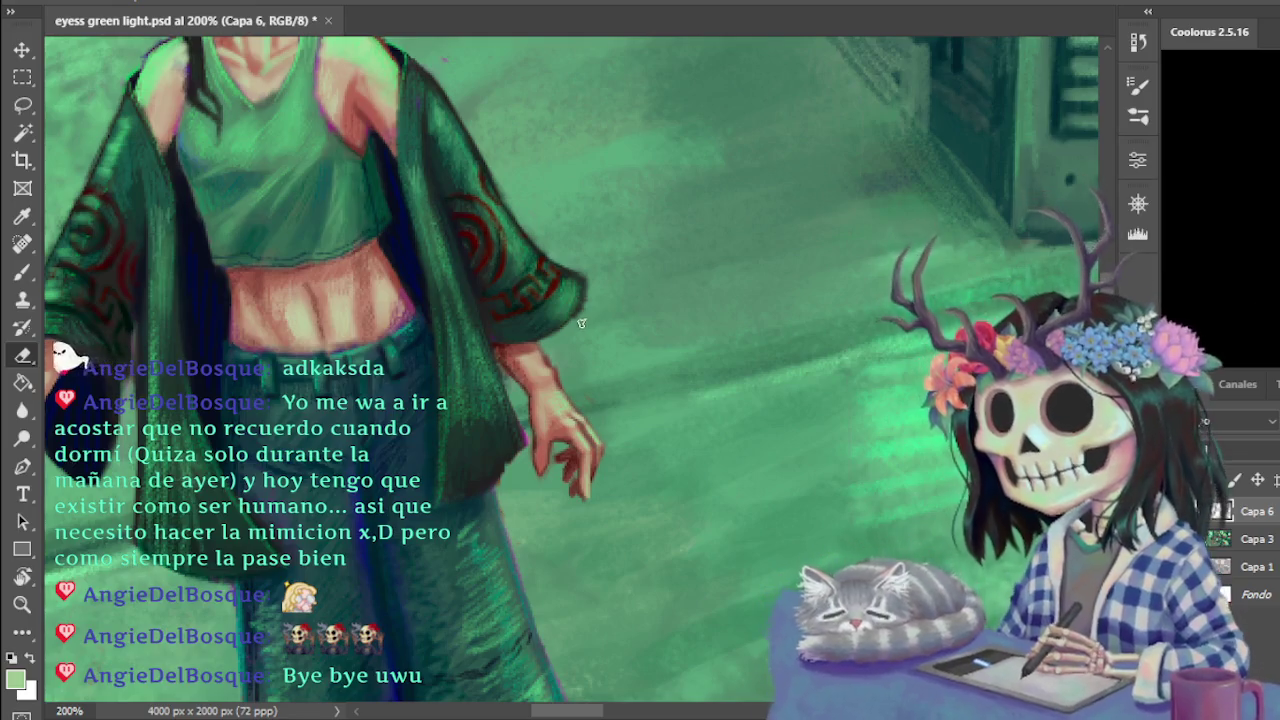
key("b")
left_click(512, 350, "alt")
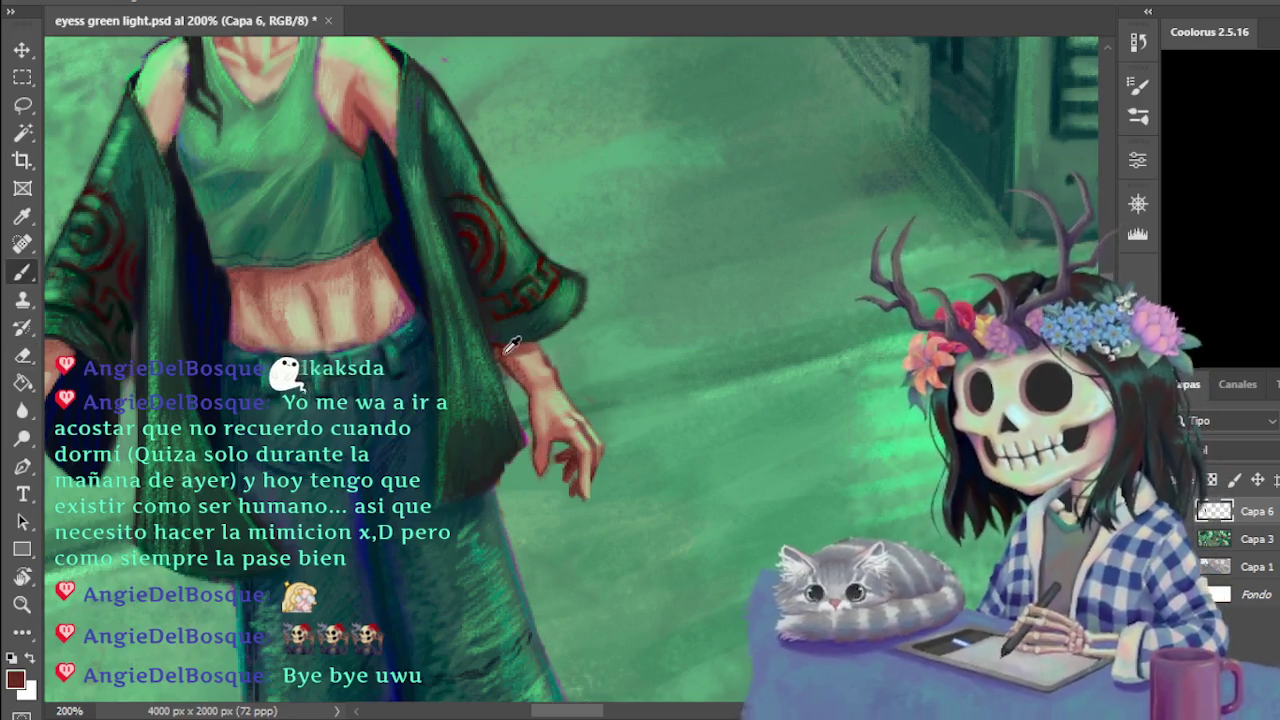
left_click(500, 350, "alt")
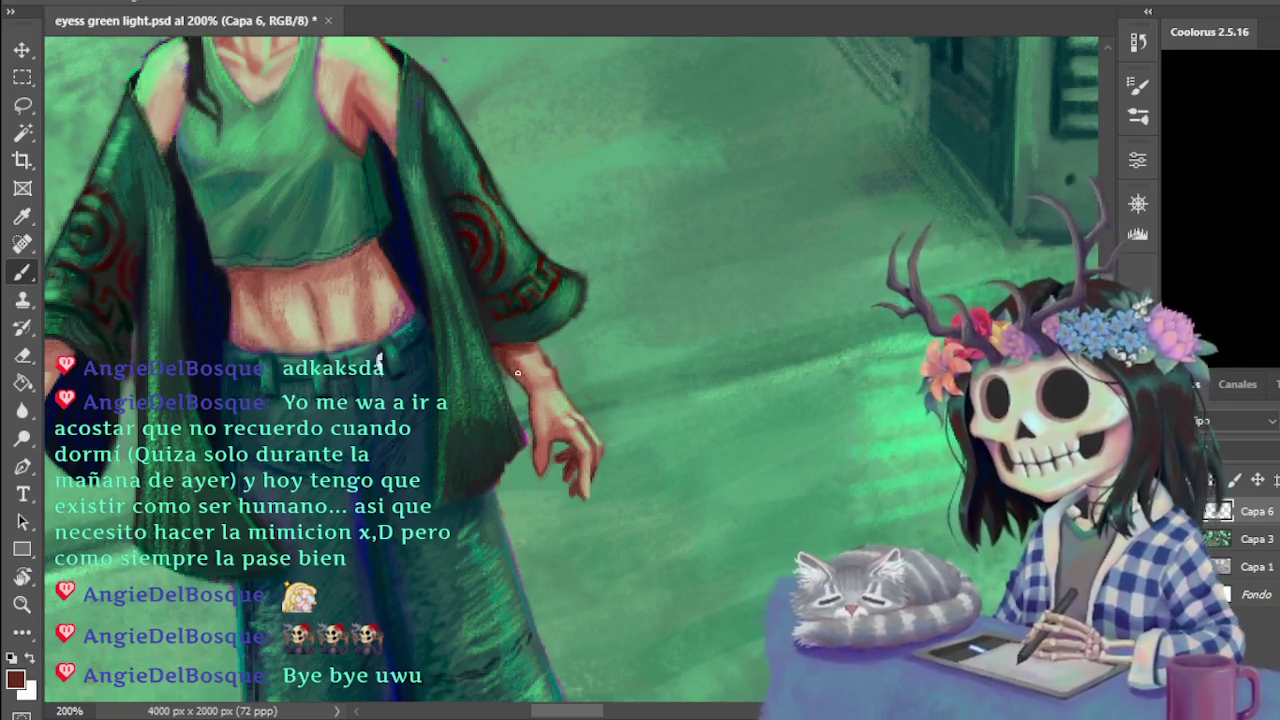
Repaint the hand, jacket and cane with sampled tan skin, dark red and light green
scroll(493, 393, "left", 5)
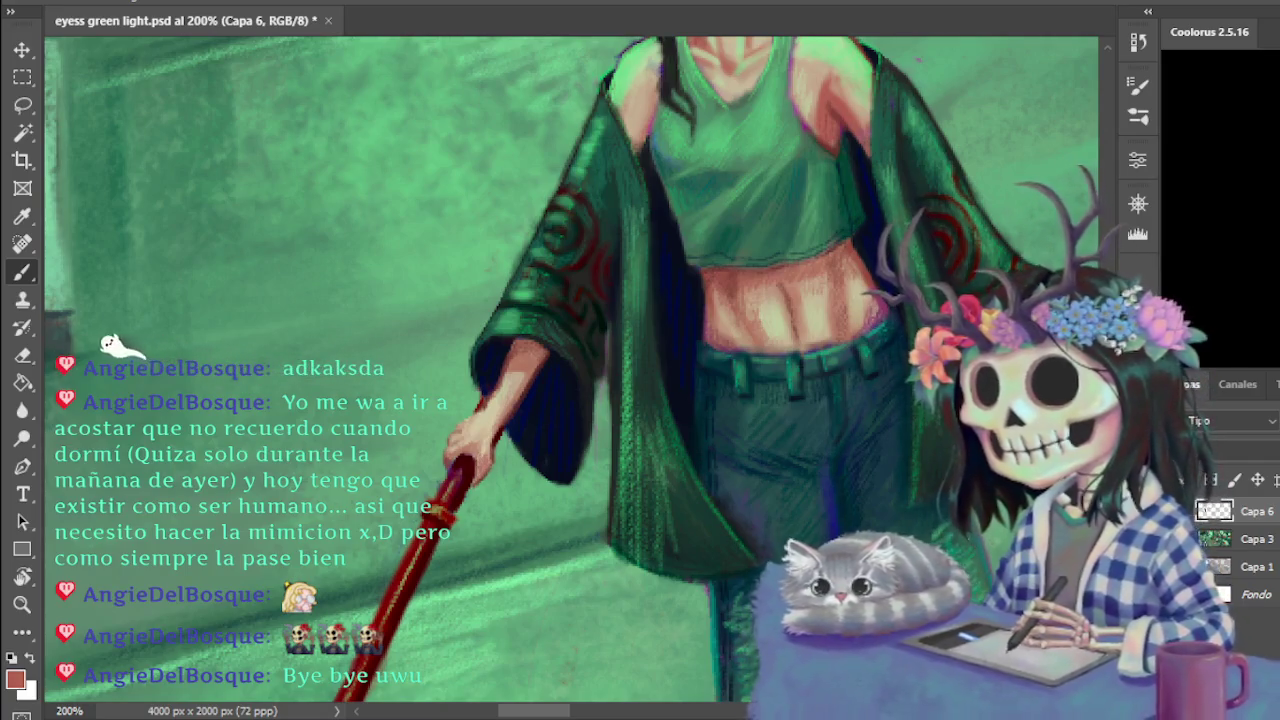
left_click(1220, 200)
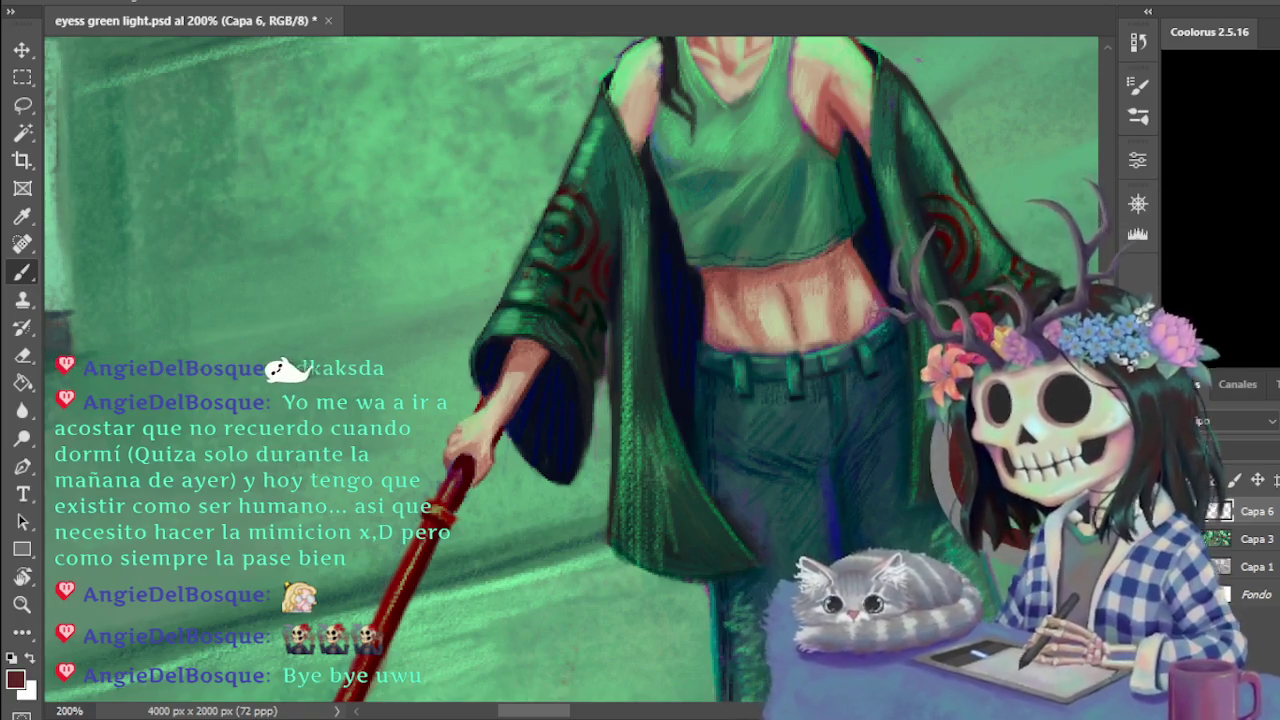
left_click(1220, 150)
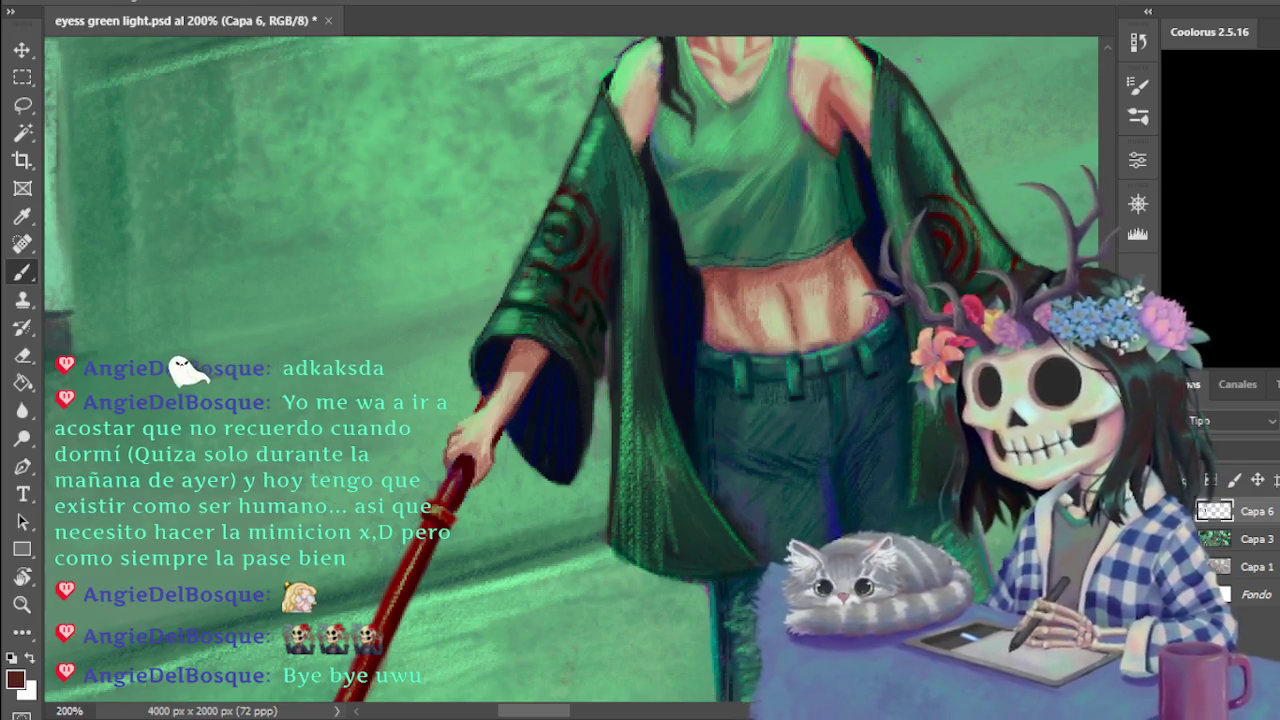
left_click(465, 420, "alt")
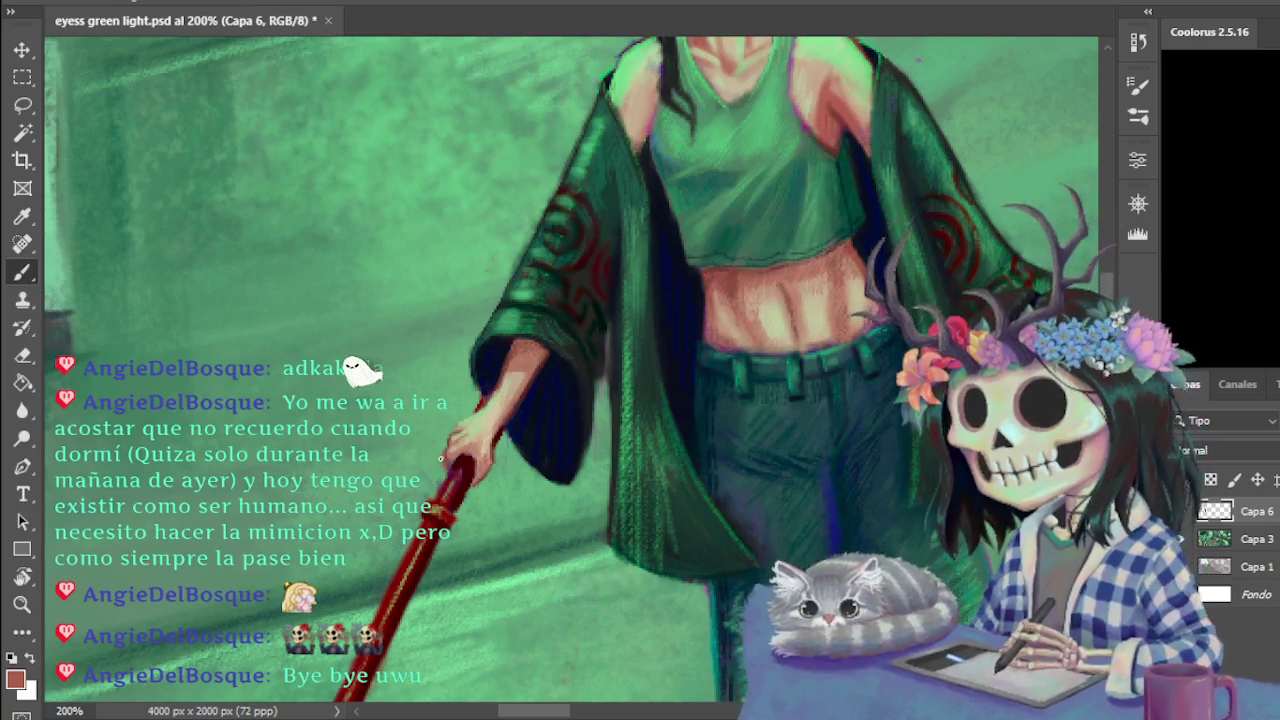
left_click(444, 457, "alt")
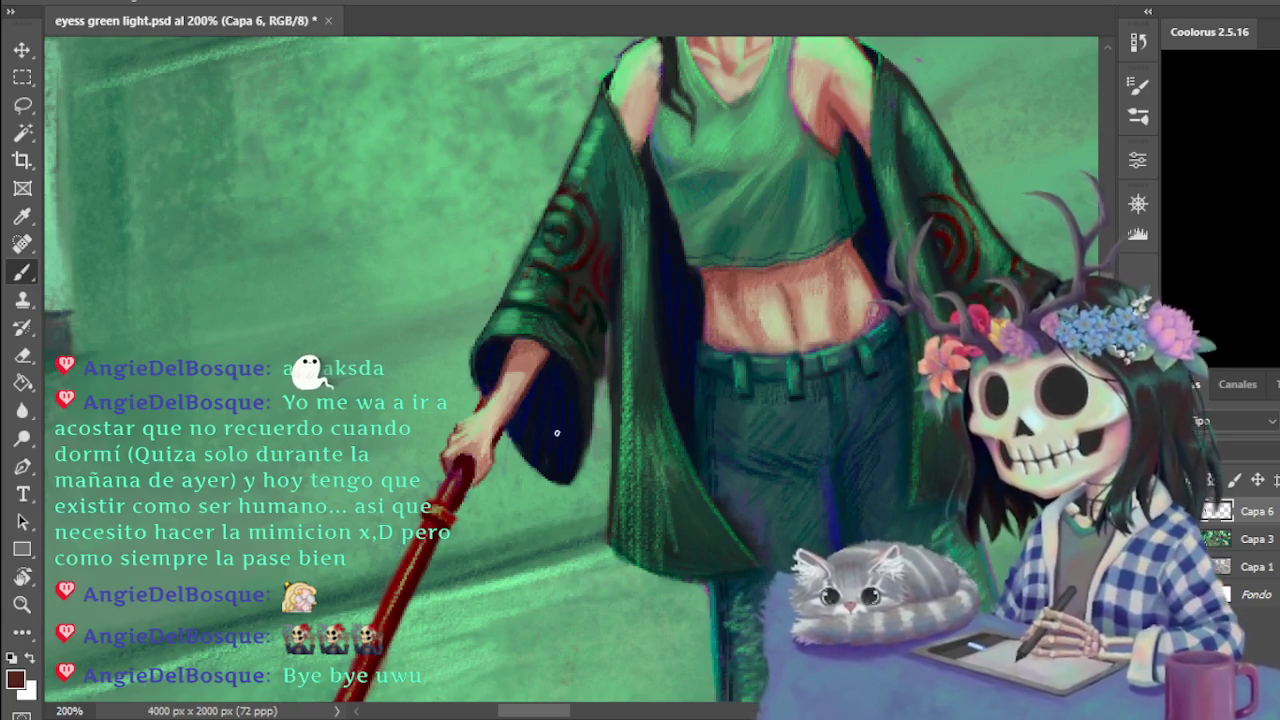
key("ctrl+minus")
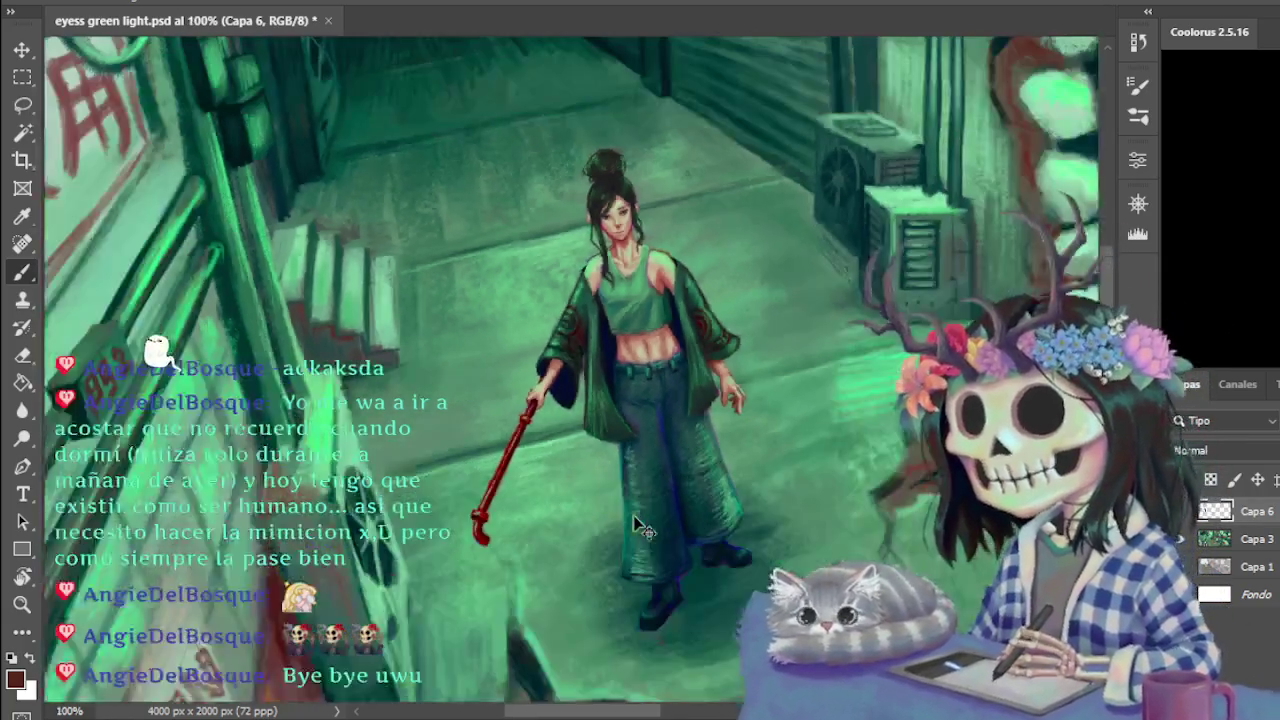
At 300% zoom, paint the face with beige and salmon skin tones sampled from it
key("ctrl+minus")
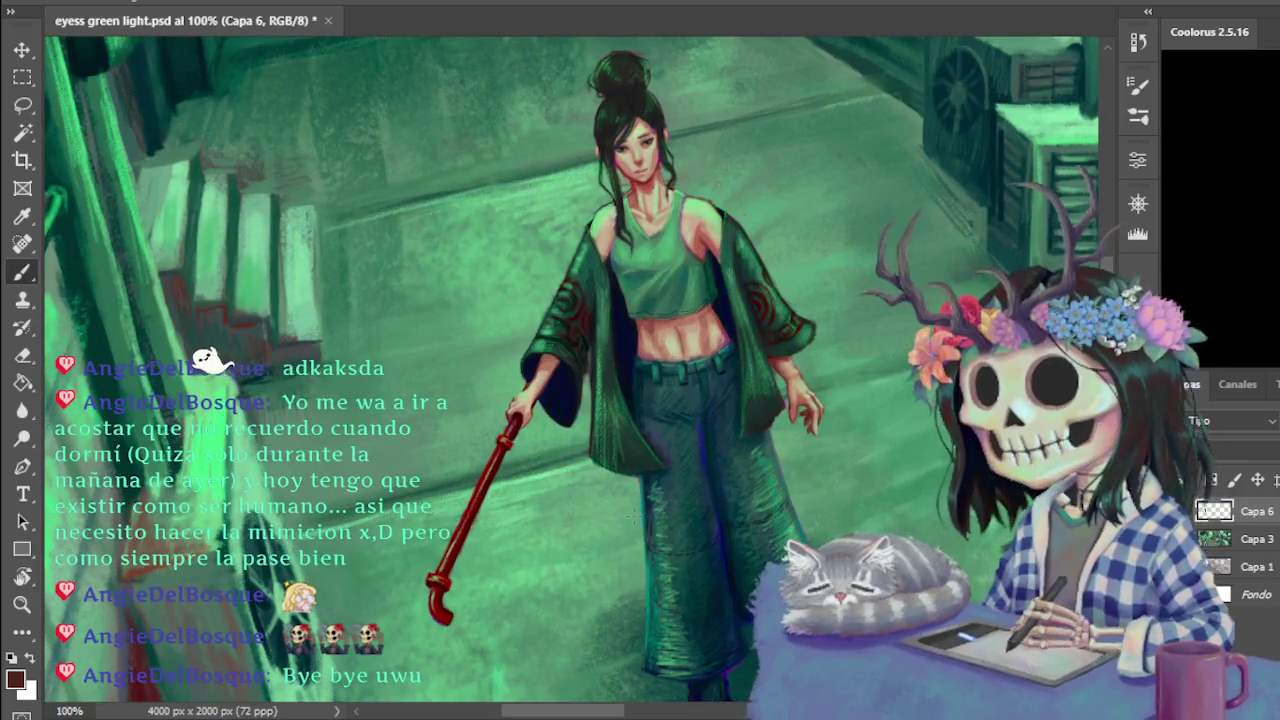
key("ctrl+plus")
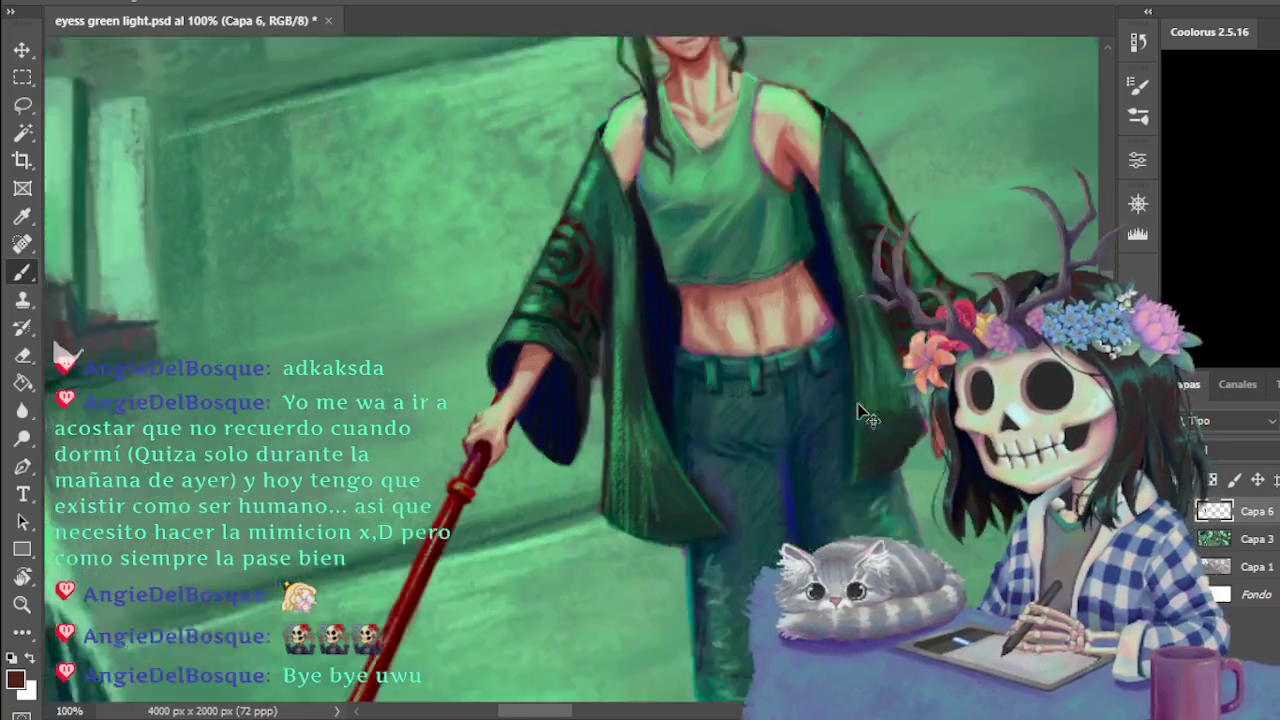
scroll(570, 370, "up", 5)
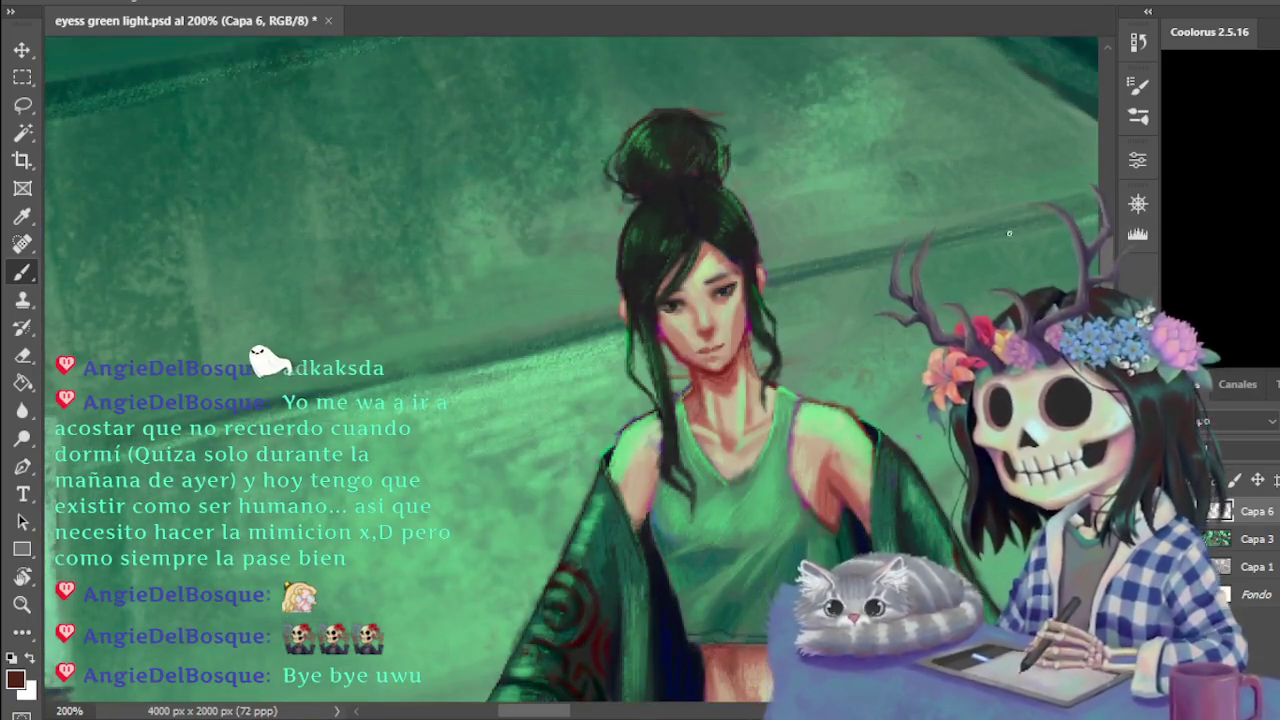
key("ctrl+plus")
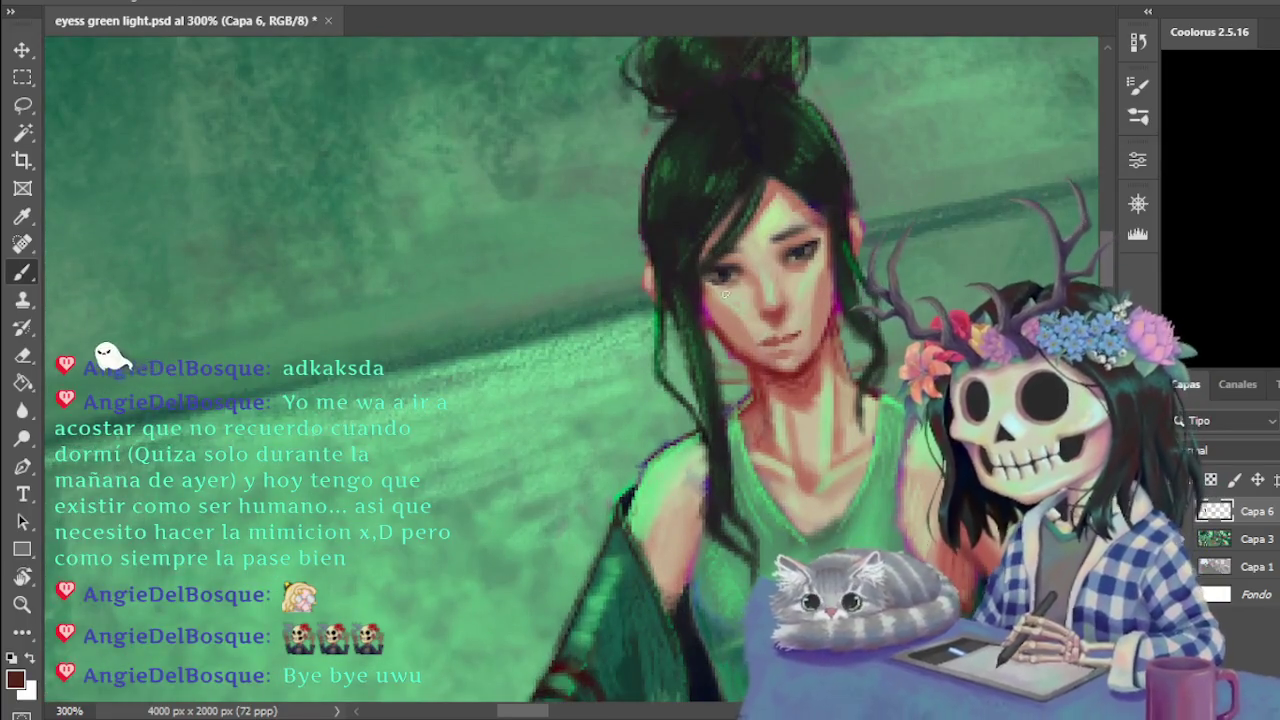
left_click(826, 266, "alt")
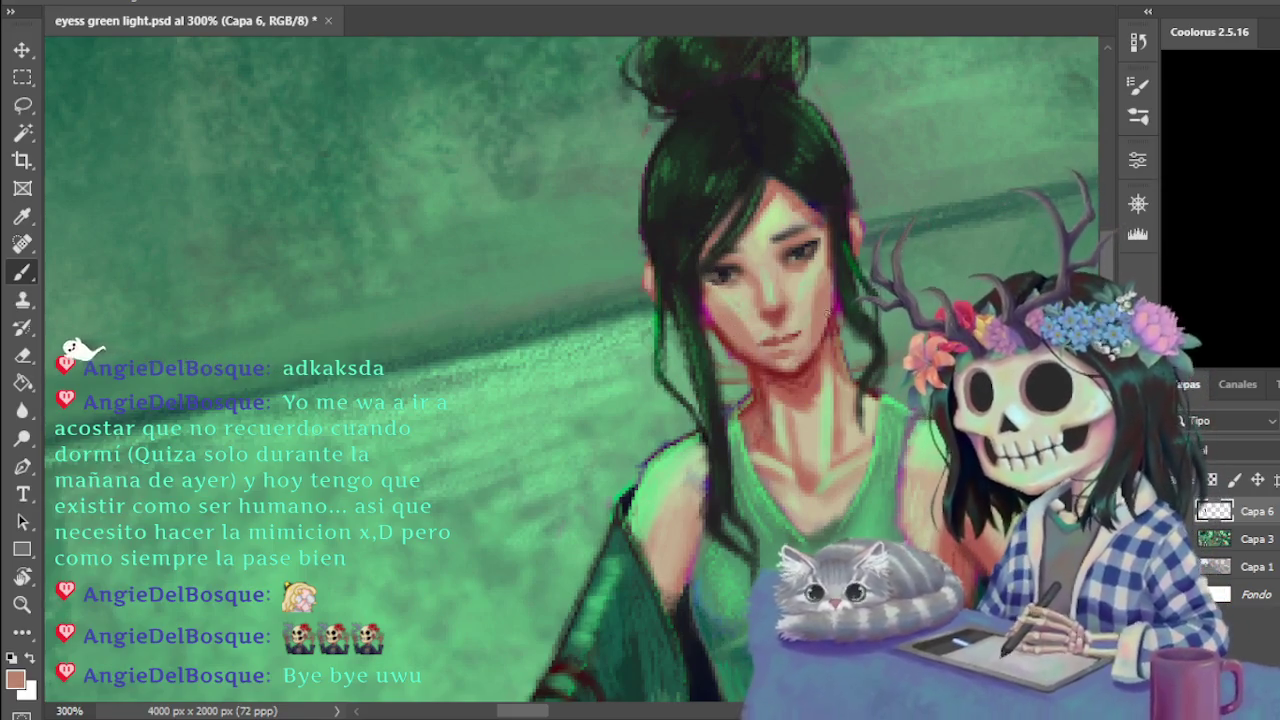
left_click(824, 270, "alt")
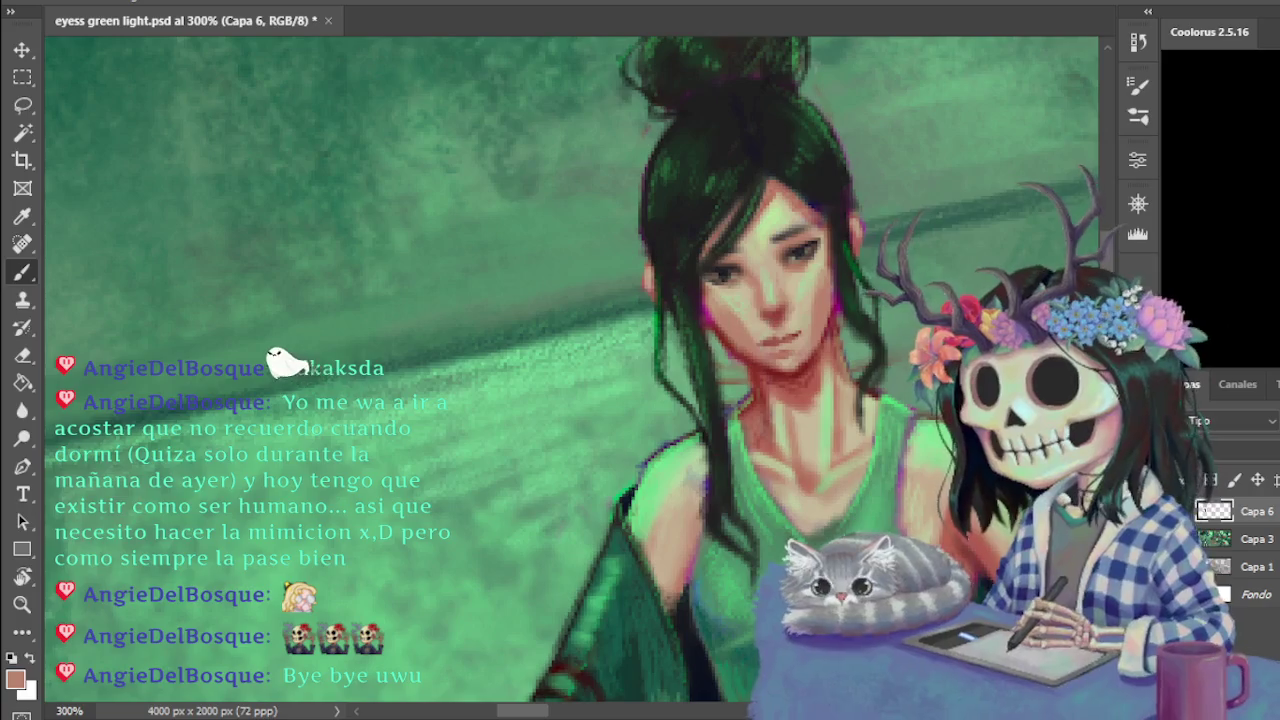
key("ctrl+minus")
key("ctrl+minus")
key("ctrl+minus")
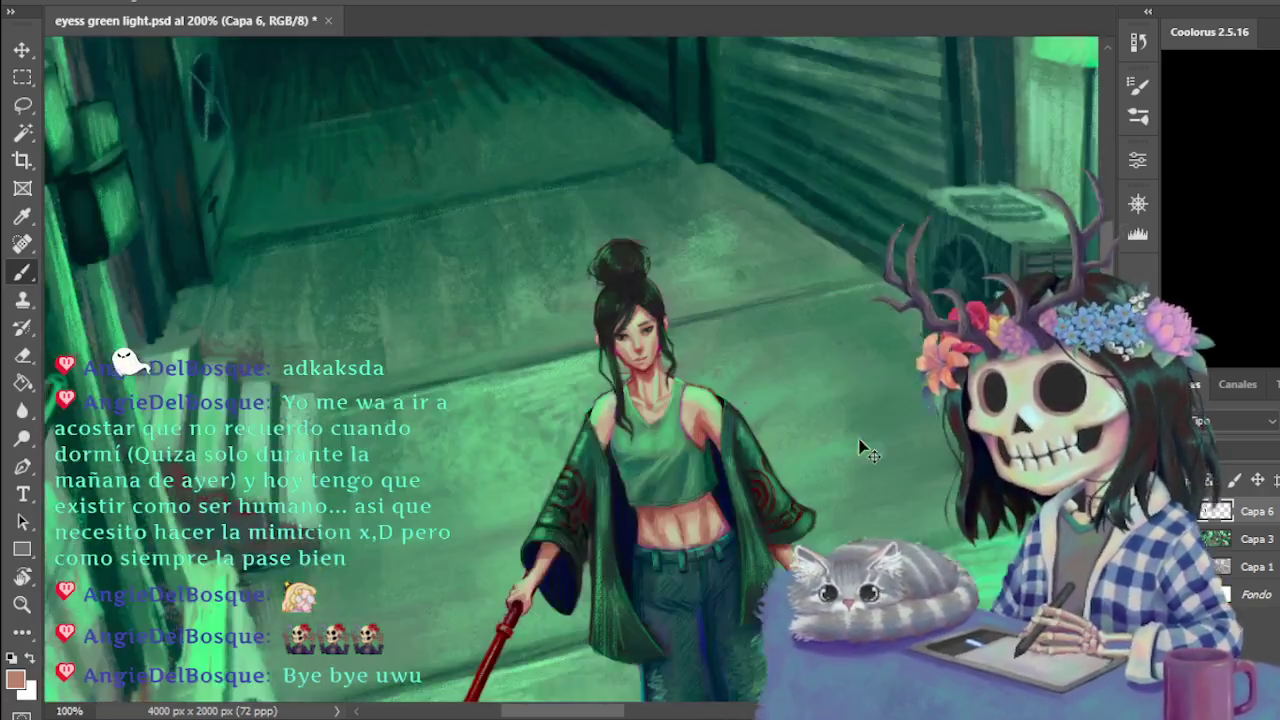
At 100% zoom, eyedrop a soft green from the woman figure as the paint colour
key("ctrl+plus")
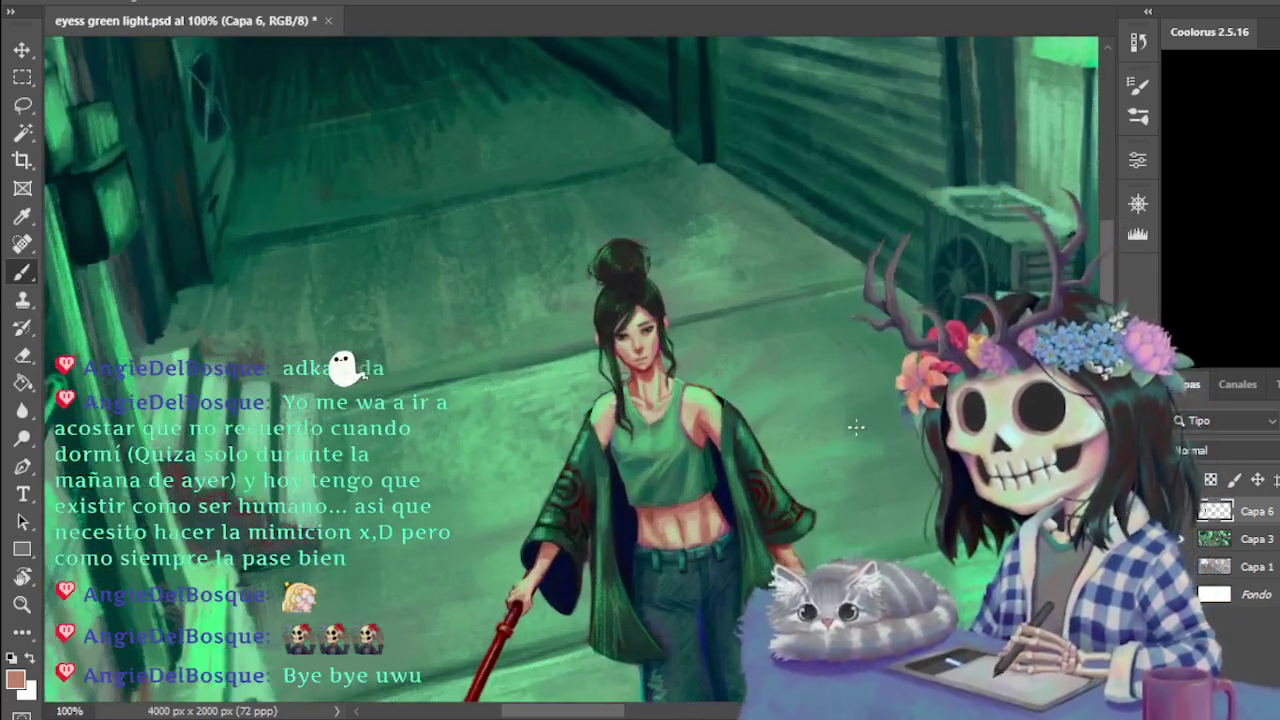
left_click(675, 382, "alt")
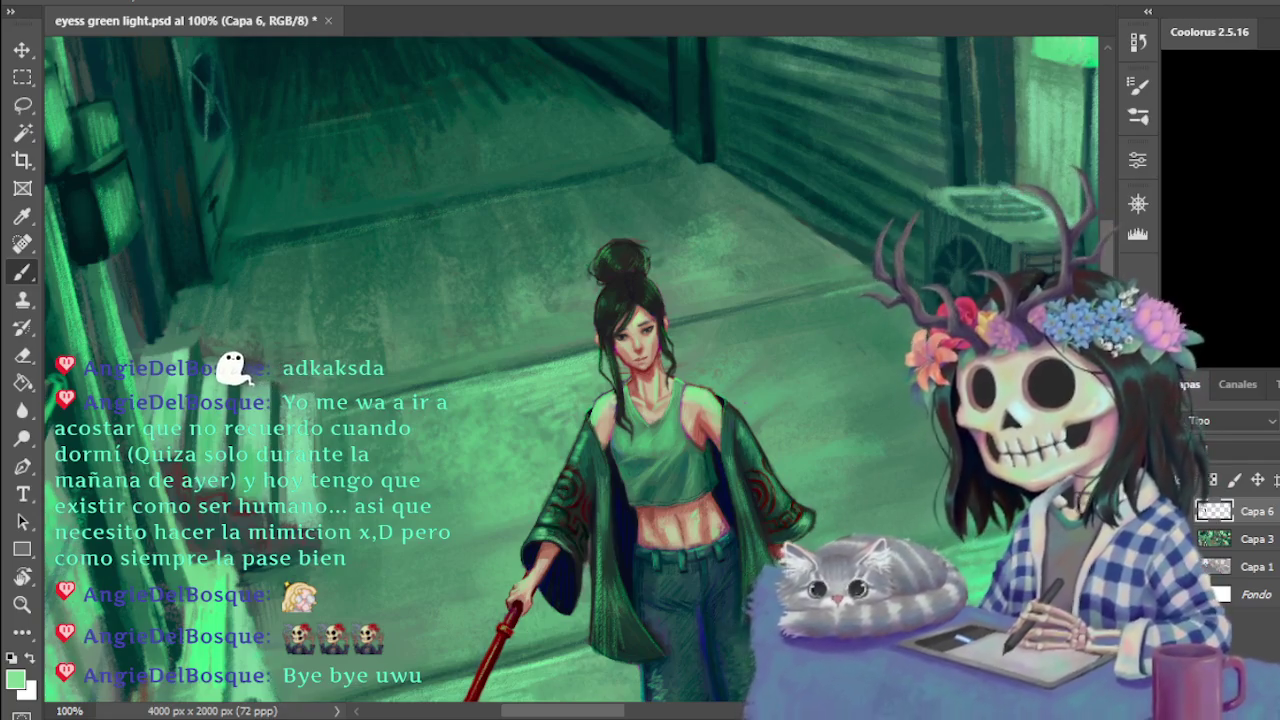
scroll(622, 481, "down", 3)
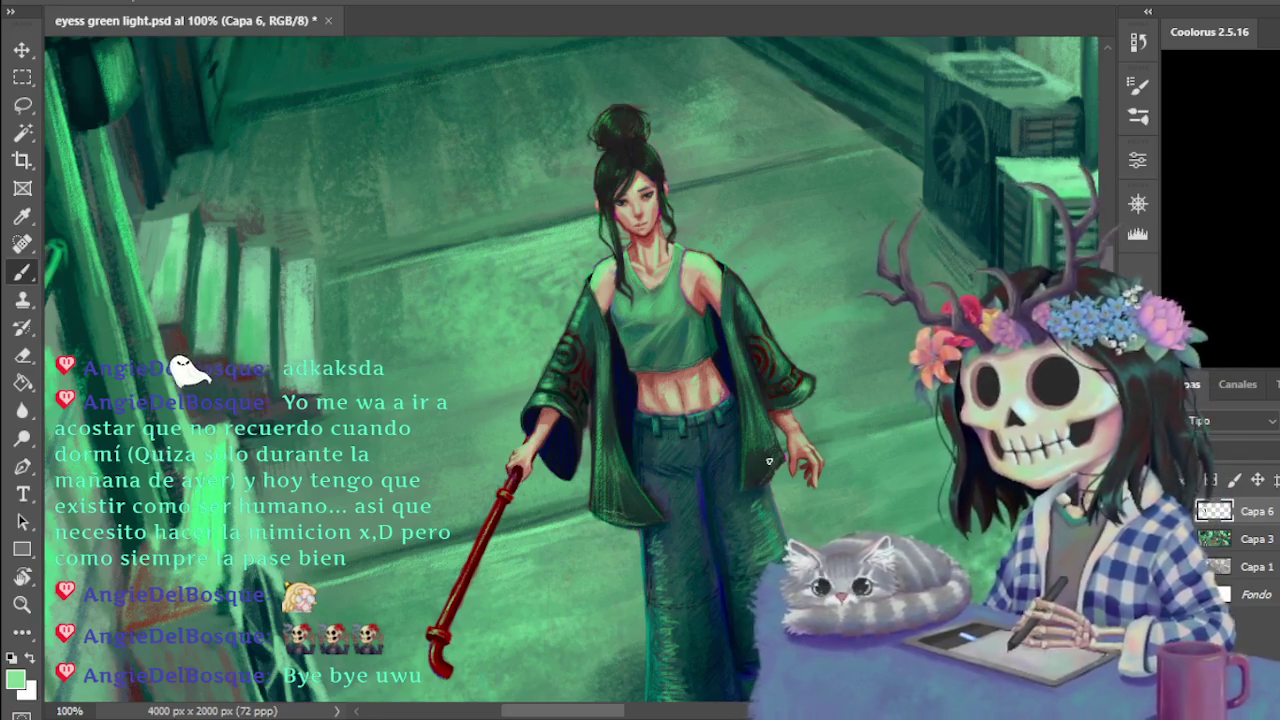
key("ctrl+minus")
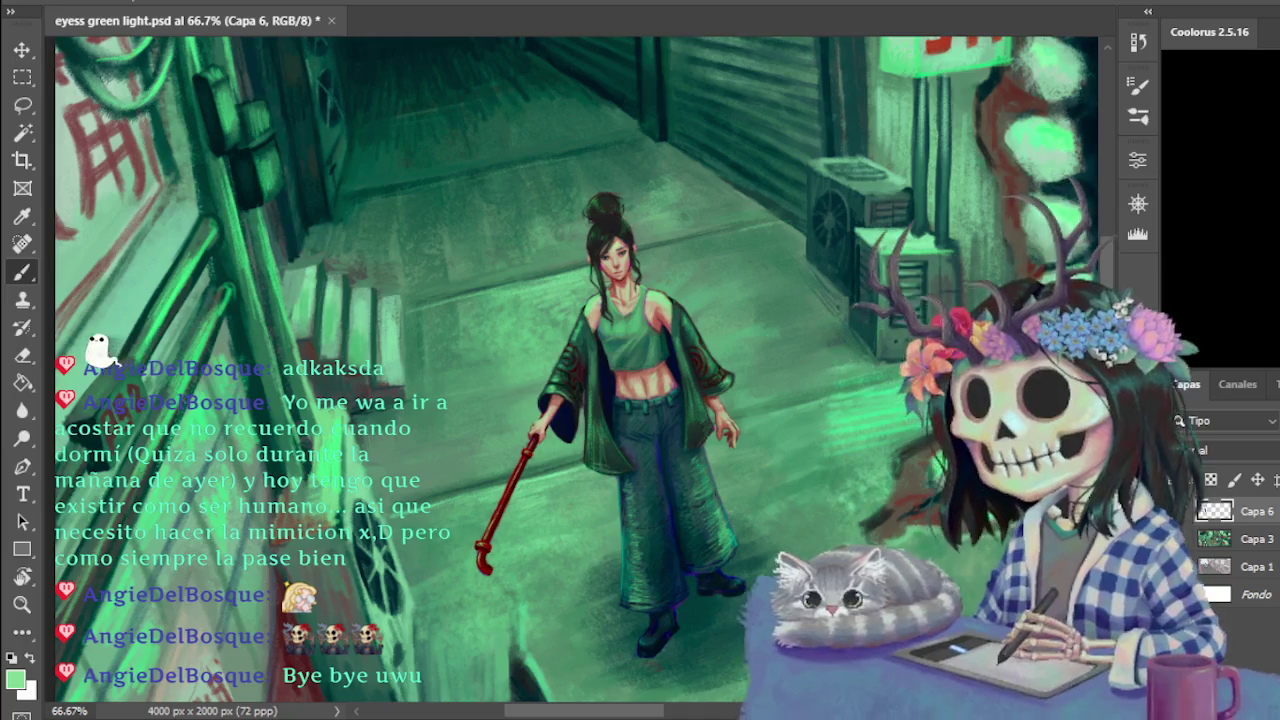
Zoom out to fit the whole alley painting and save it with Ctrl+S
key("ctrl+minus")
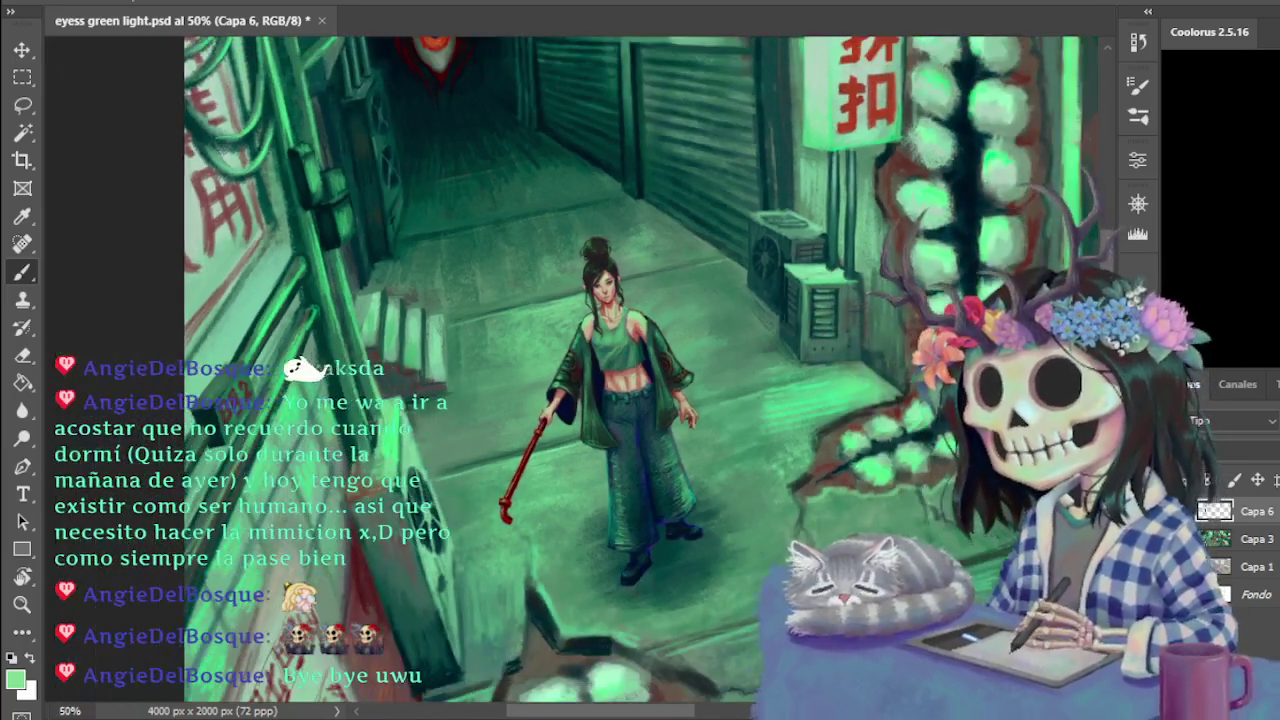
key("ctrl+minus")
key("ctrl+minus")
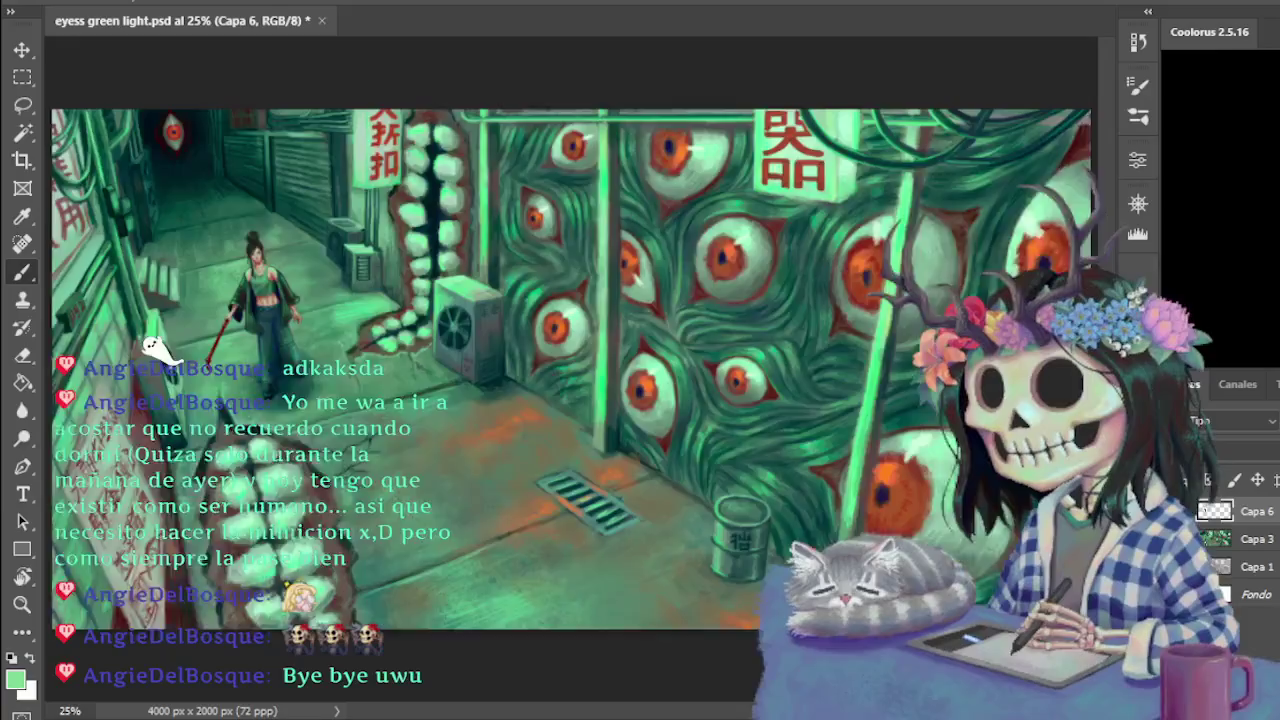
key("ctrl+minus")
key("ctrl+plus")
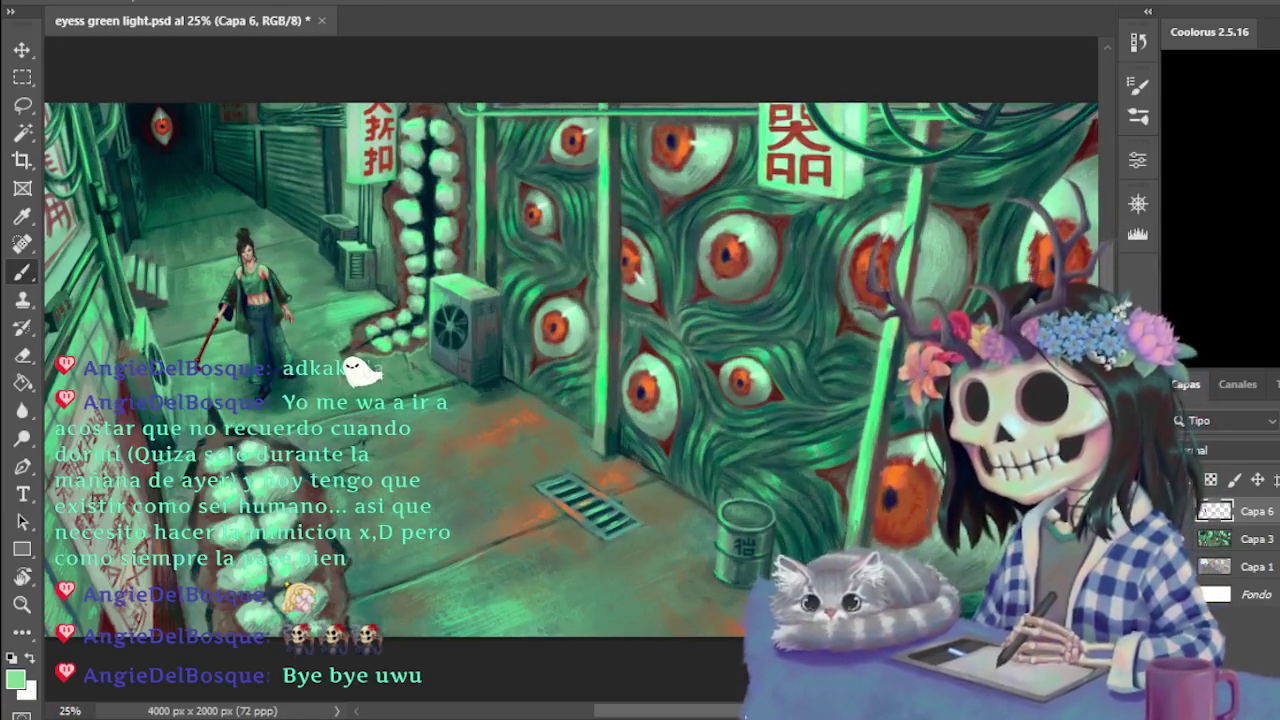
scroll(709, 716, "left", 3)
scroll(709, 716, "left", 1)
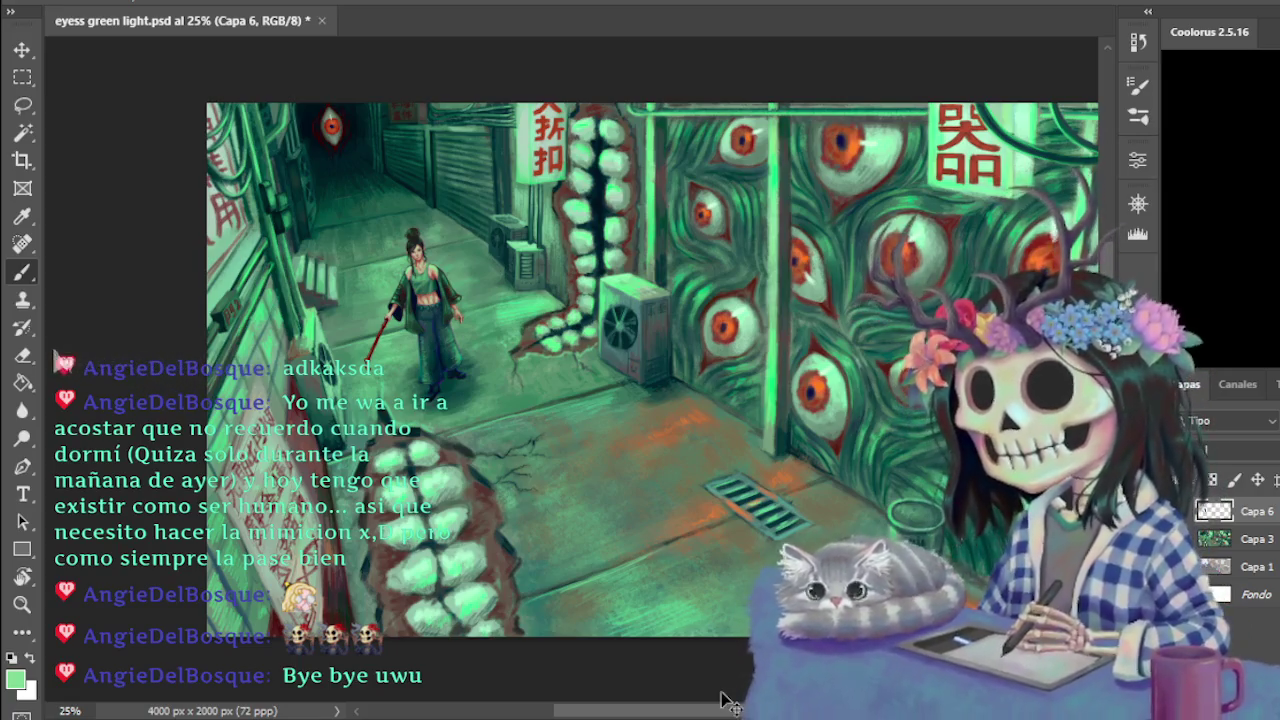
key("ctrl+s")
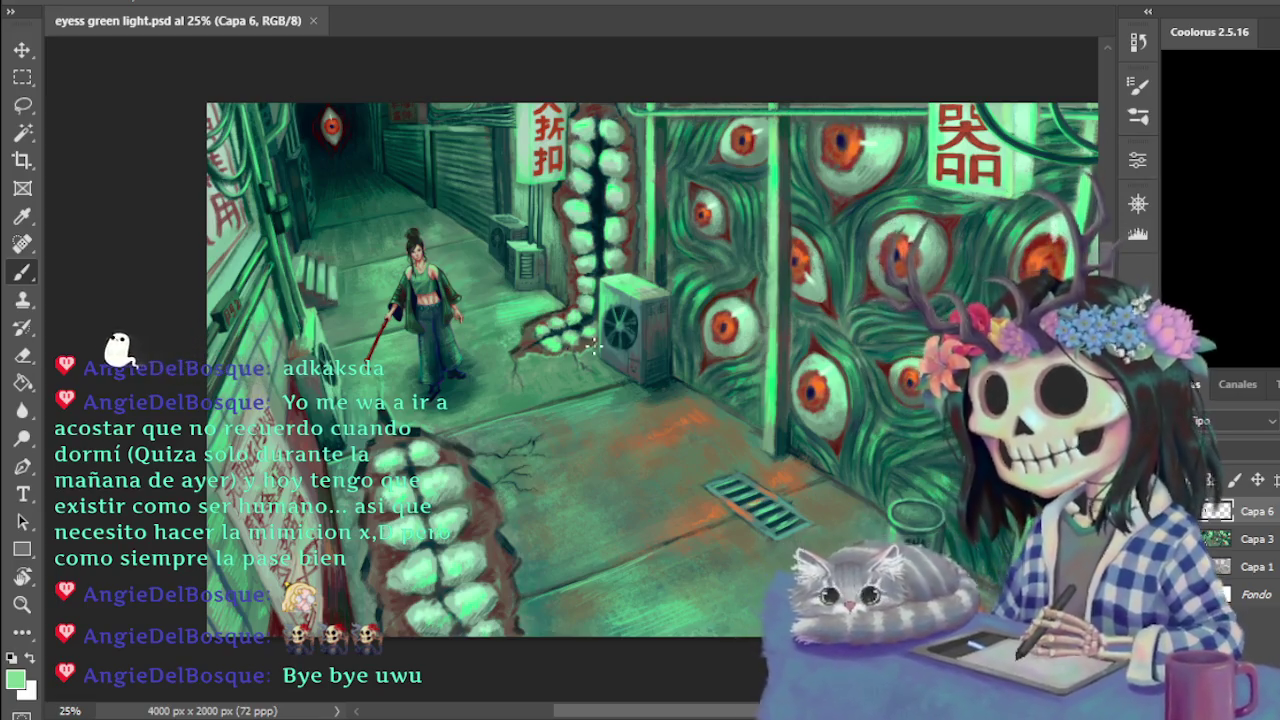
left_click_drag(640, 714, 659, 716)
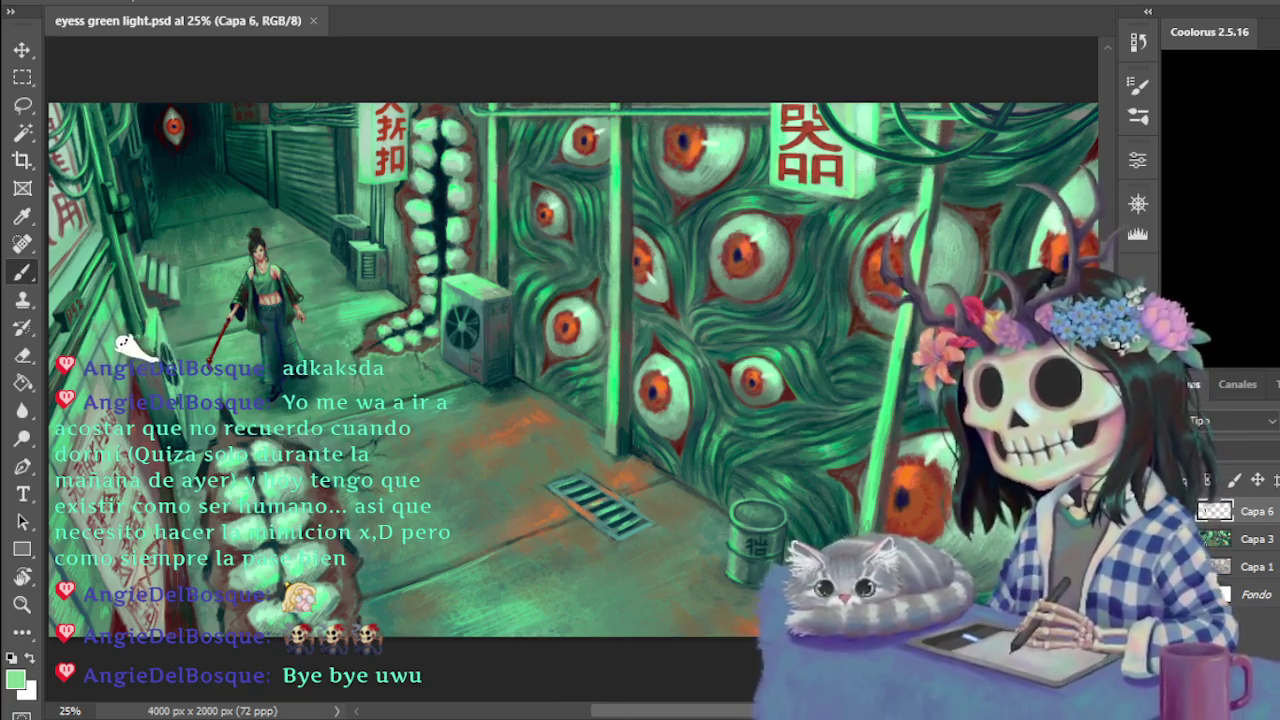
left_click_drag(677, 711, 622, 714)
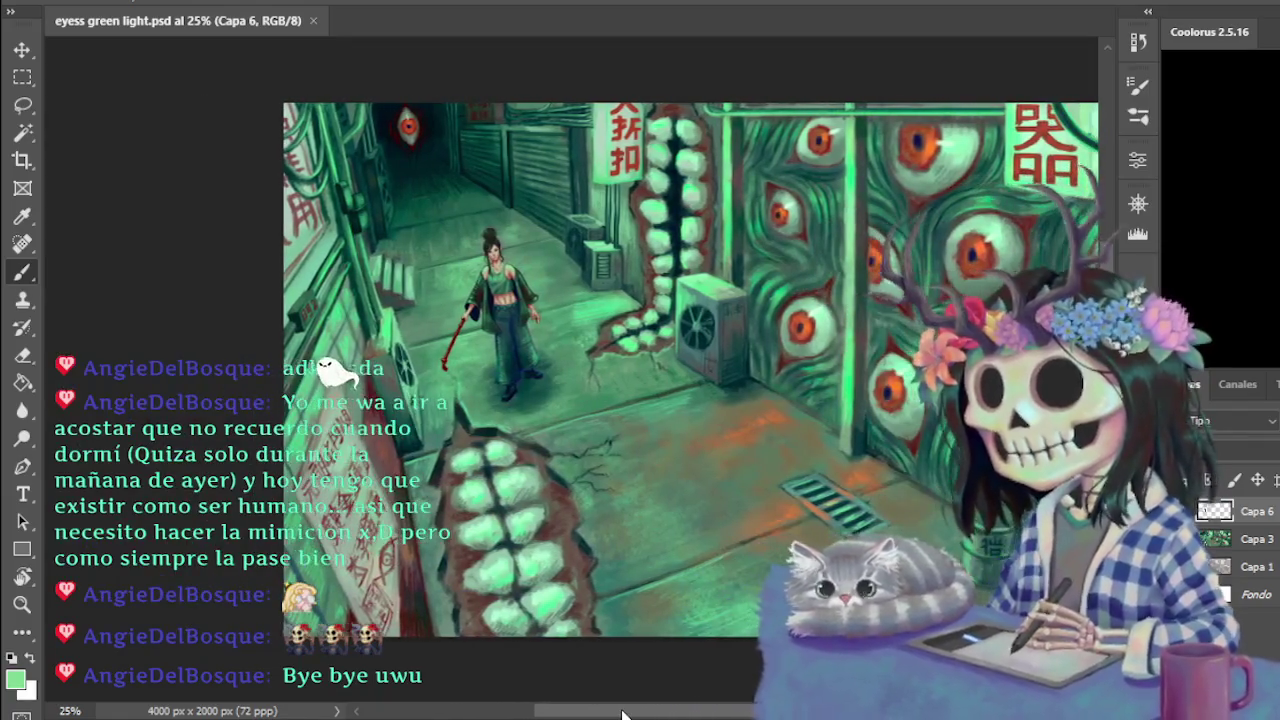
Add empty layer Capa 7 above Capa 6, then reselect Capa 6 with the Brush
key("ctrl+plus")
key("ctrl+plus")
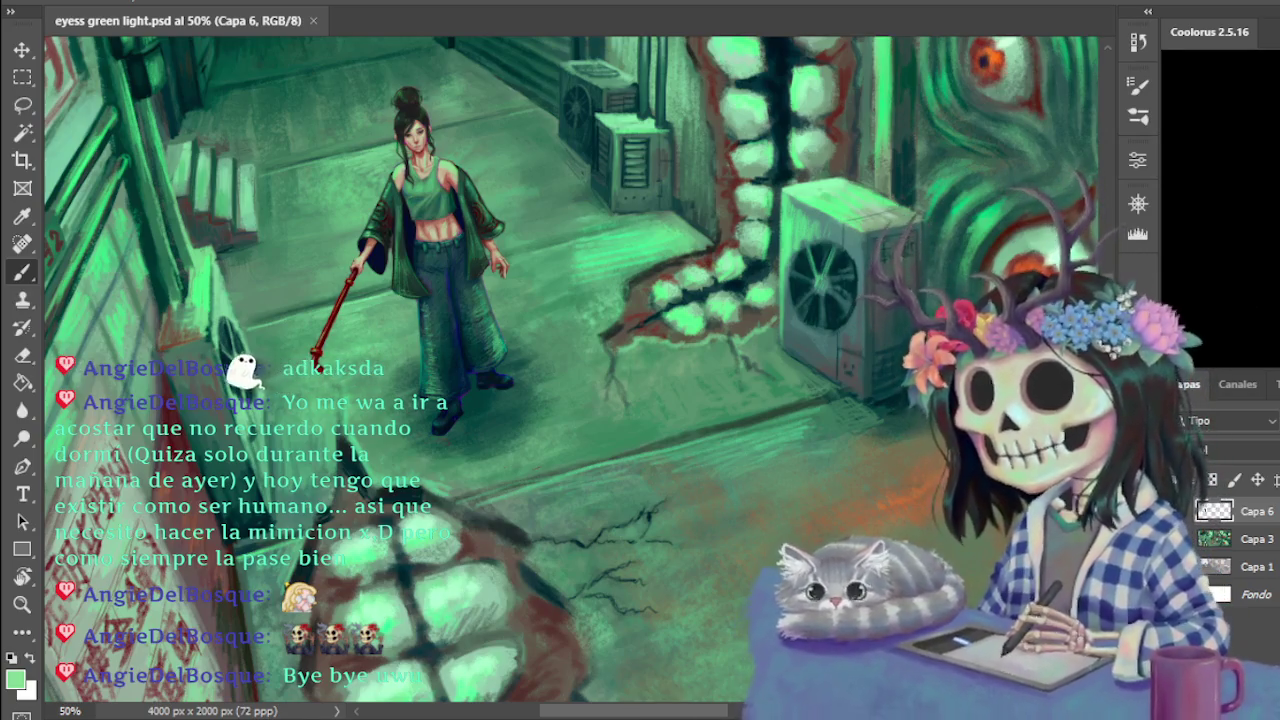
key("ctrl+shift+alt+n")
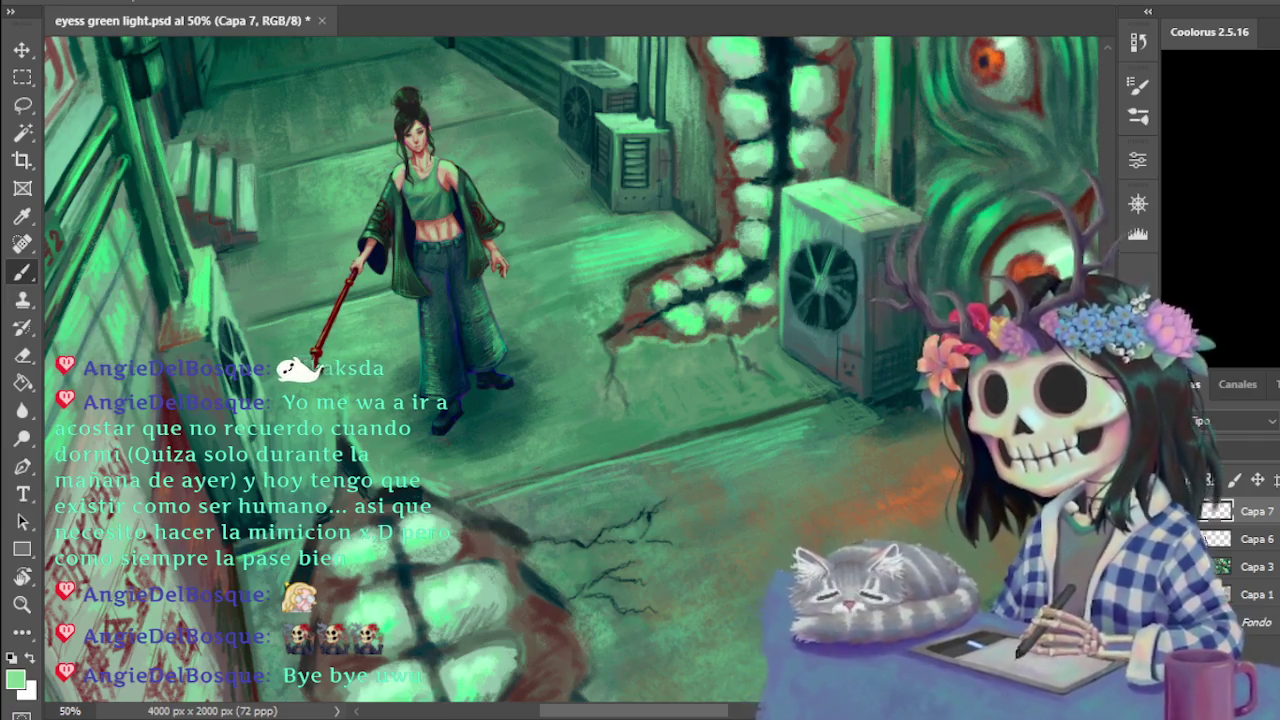
left_click(1216, 540)
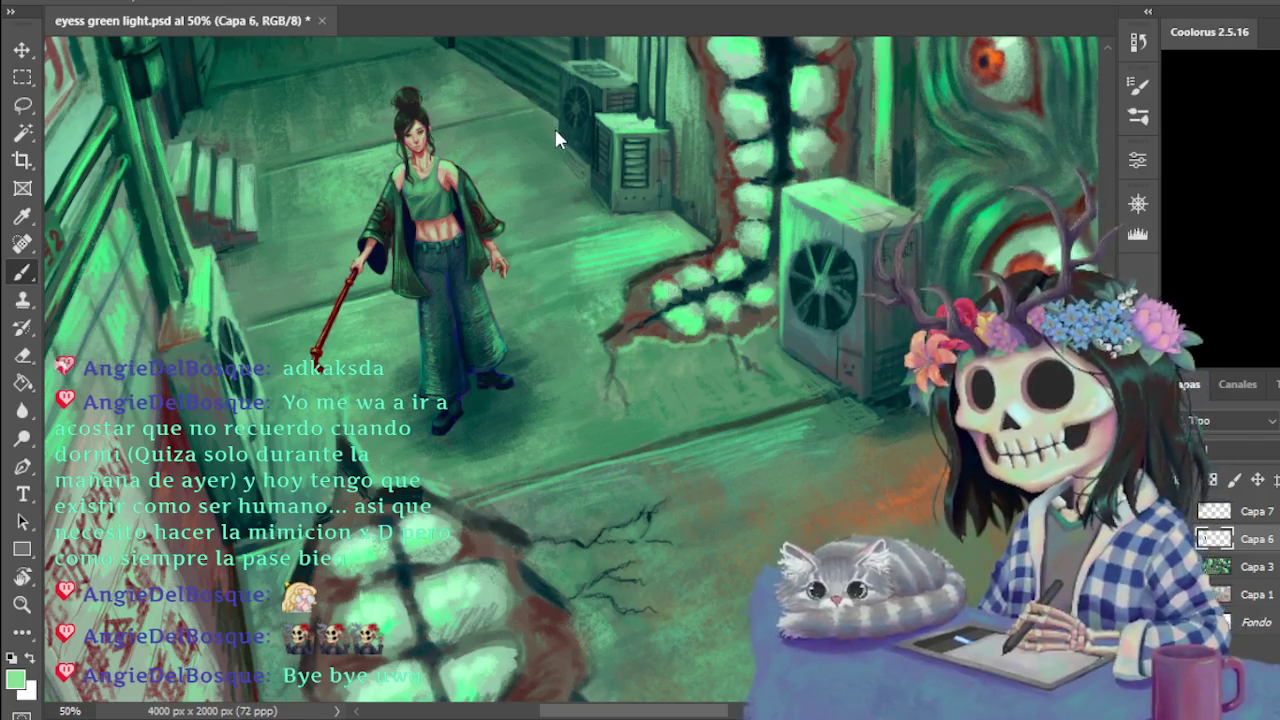
key("i")
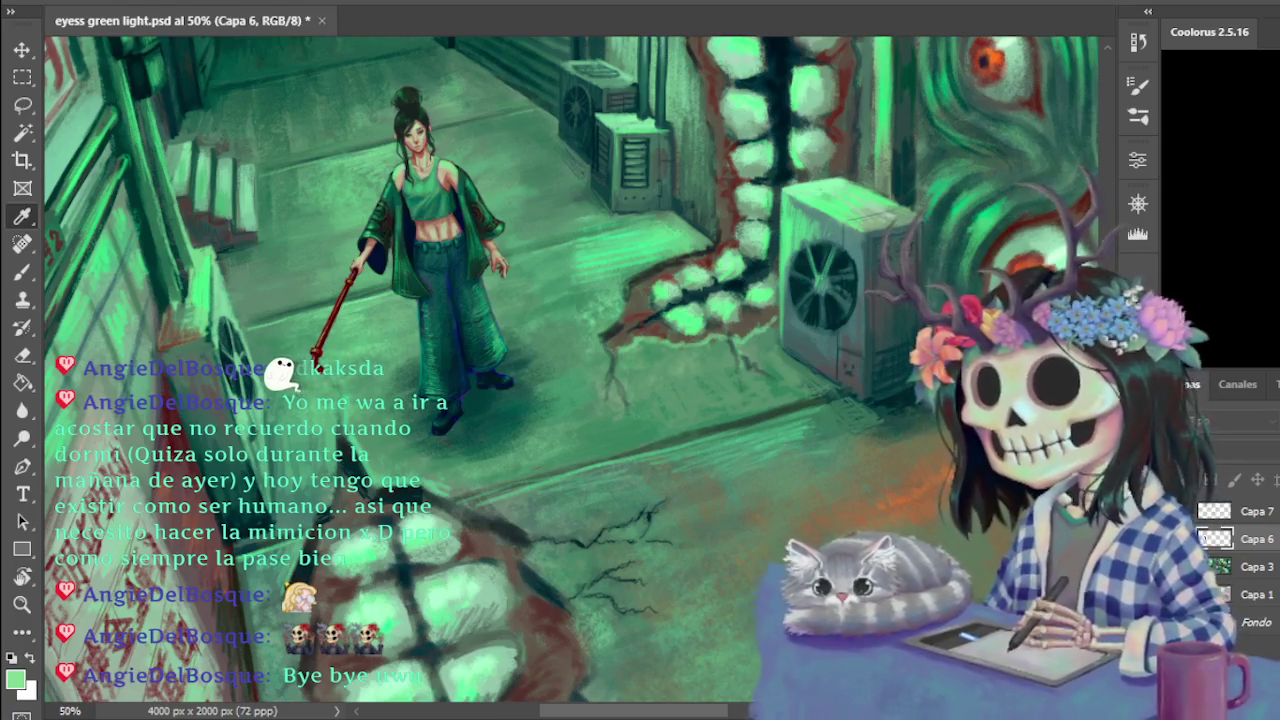
key("b")
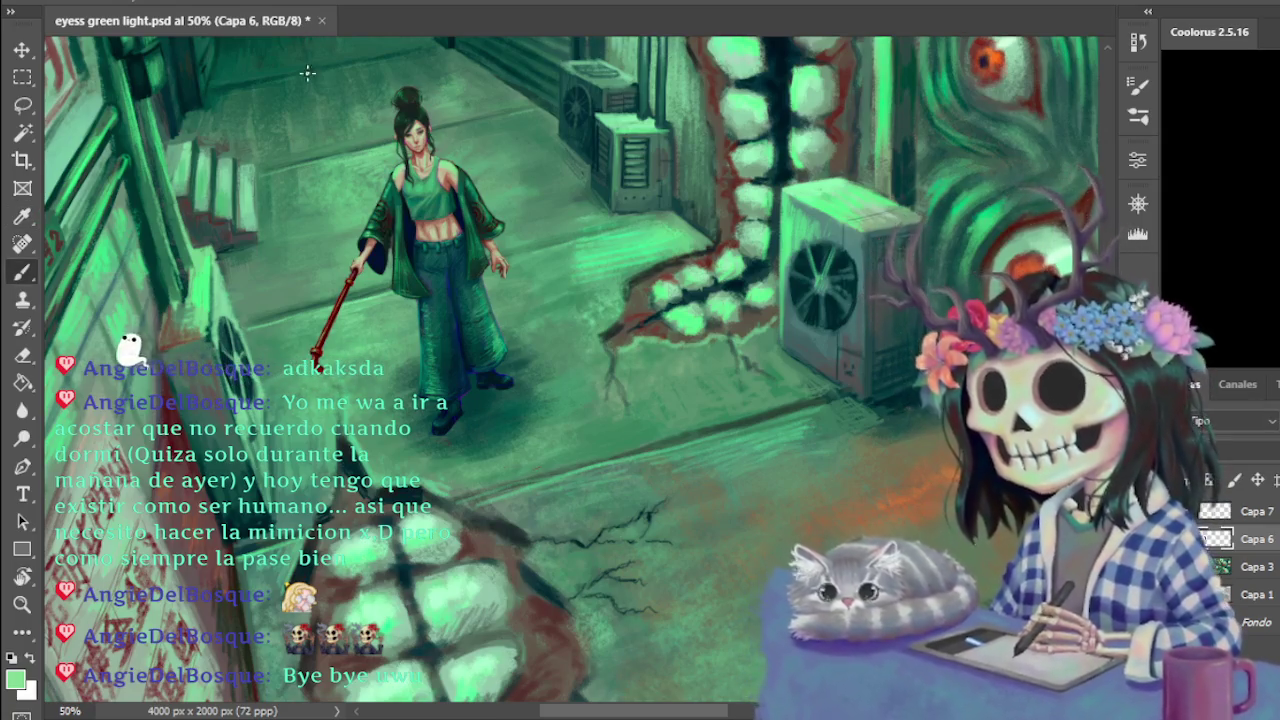
key("ctrl+plus")
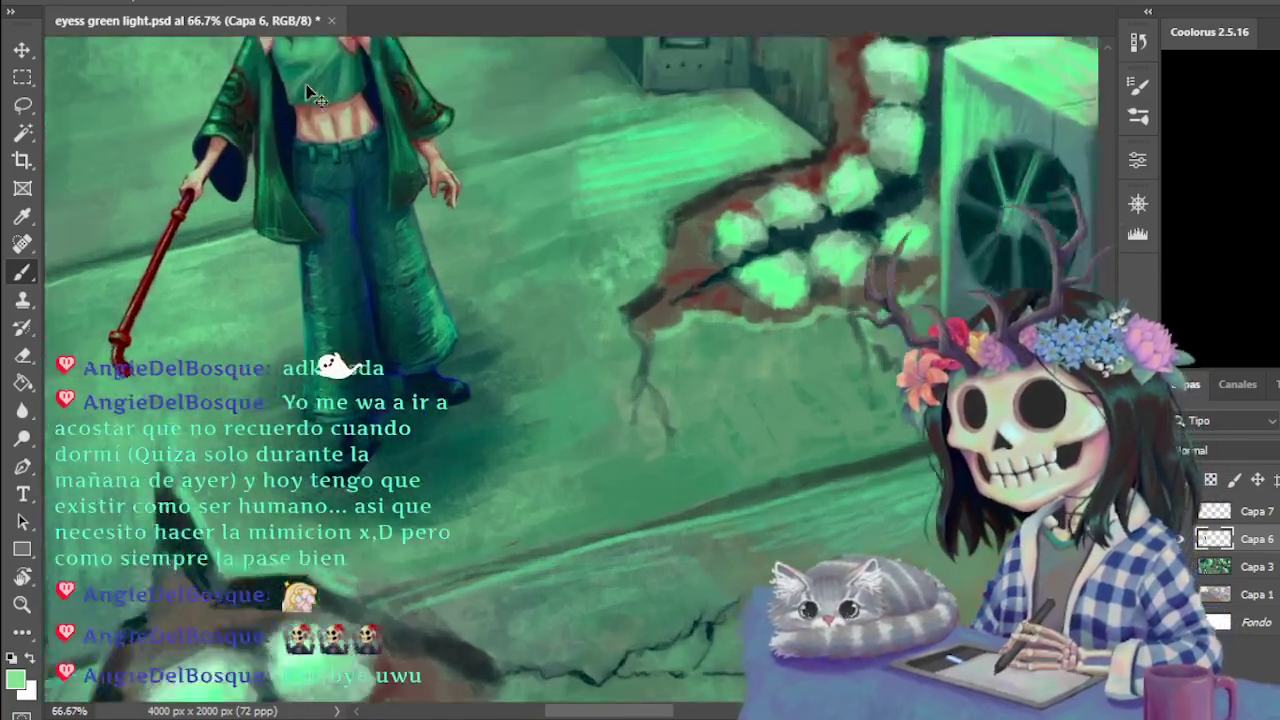
key("ctrl+plus")
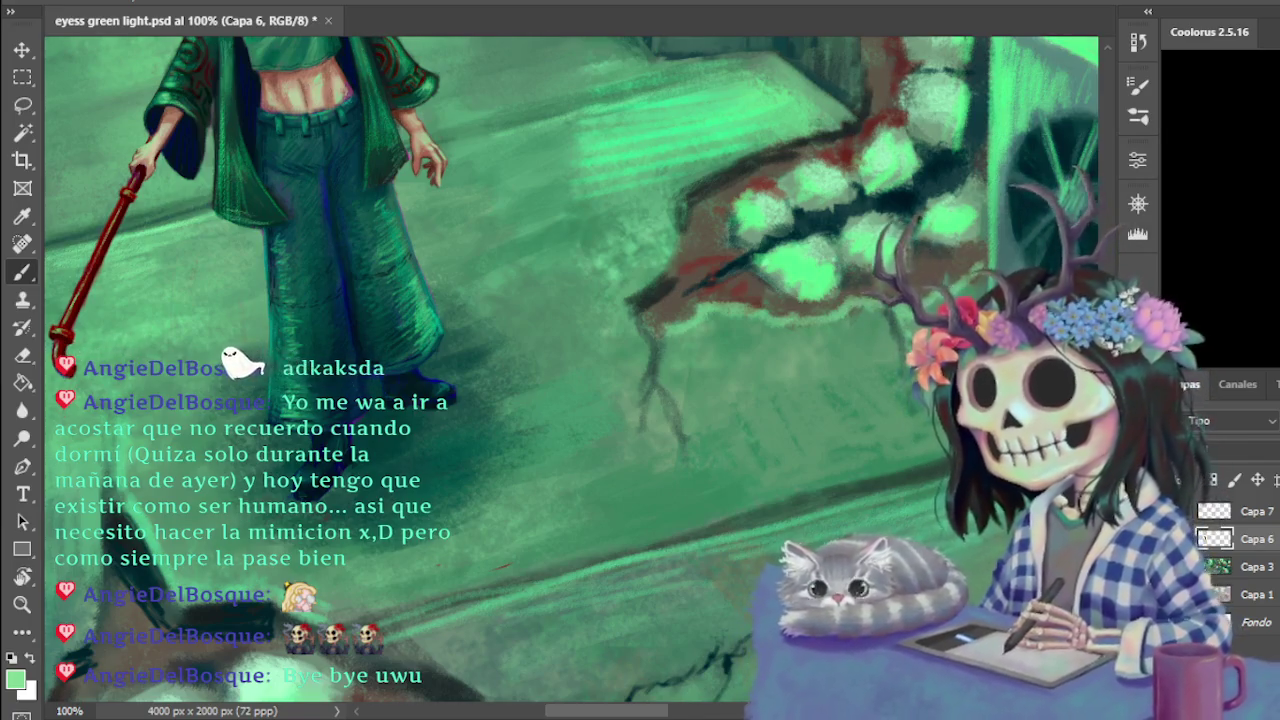
scroll(570, 370, "up", 5)
scroll(570, 370, "up", 2)
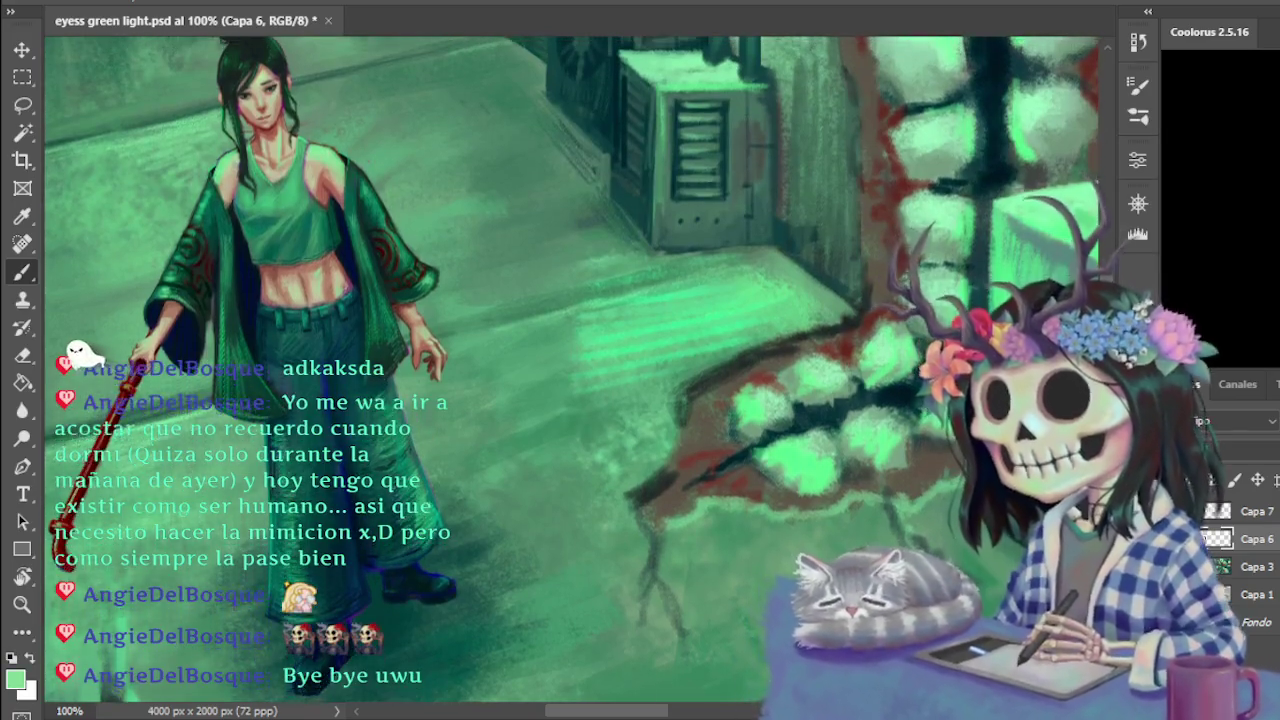
scroll(570, 370, "up", 2)
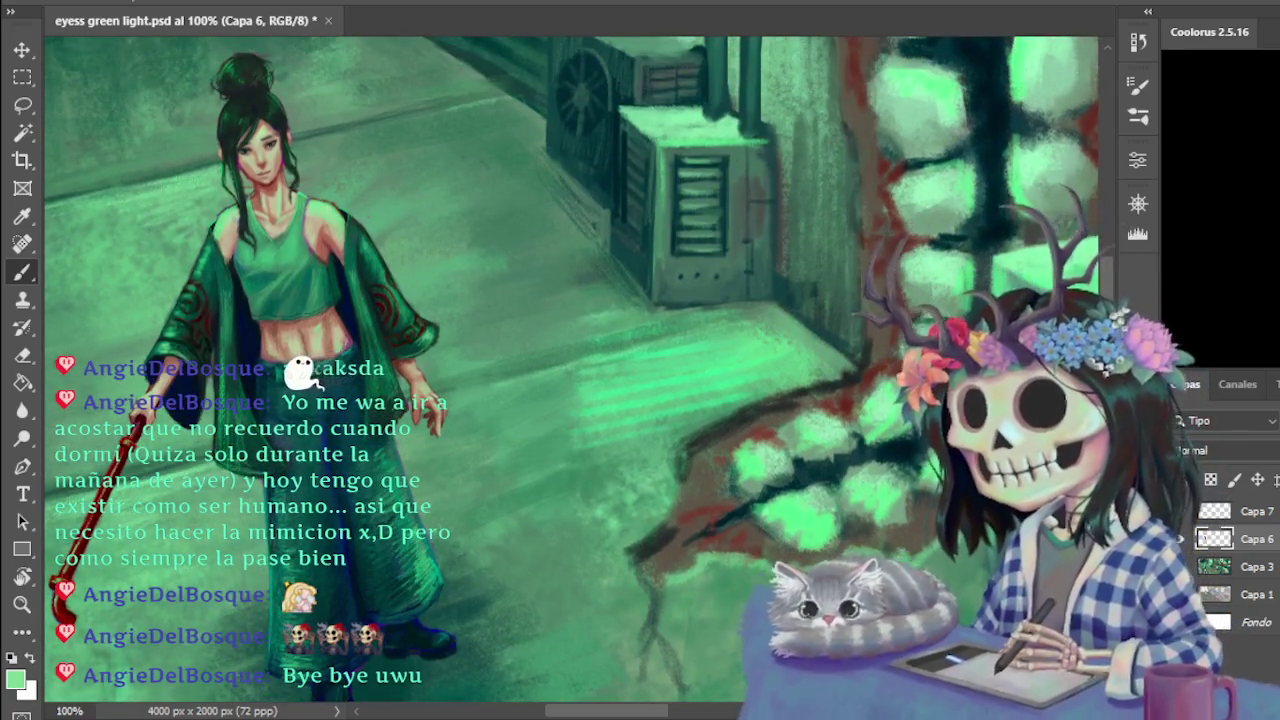
key("ctrl+minus")
key("ctrl+minus")
key("ctrl+minus")
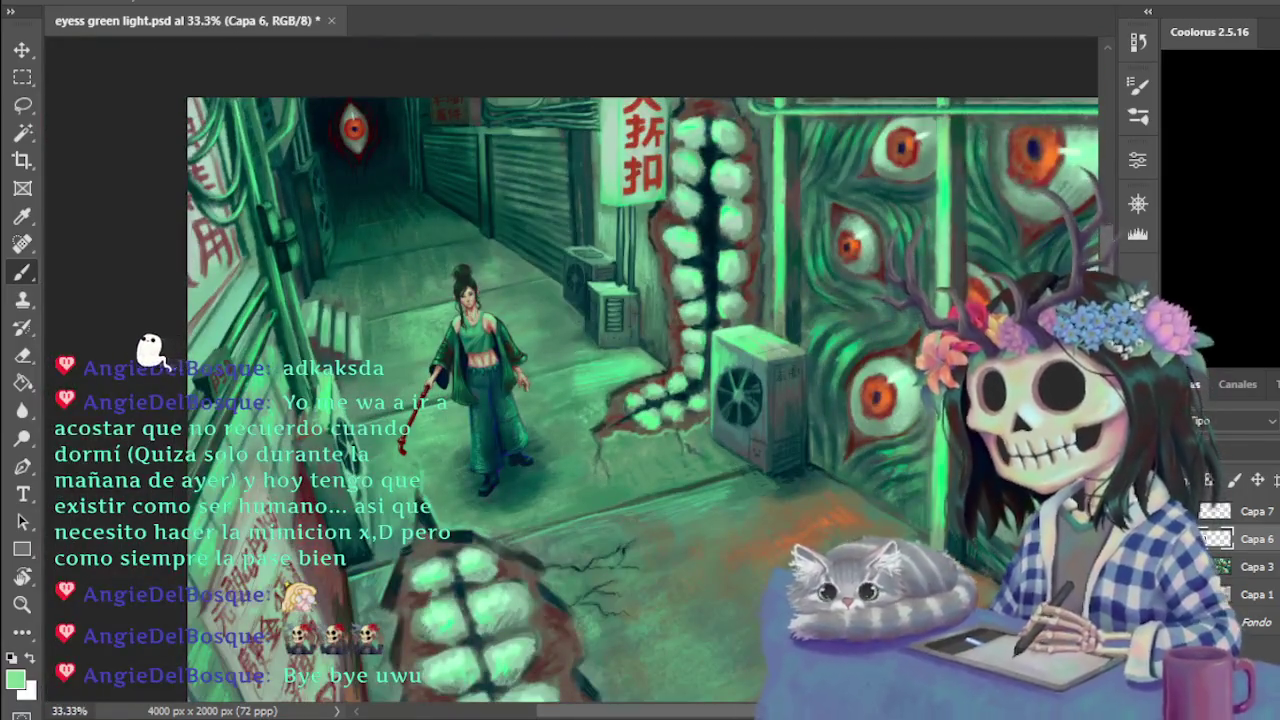
key("ctrl+minus")
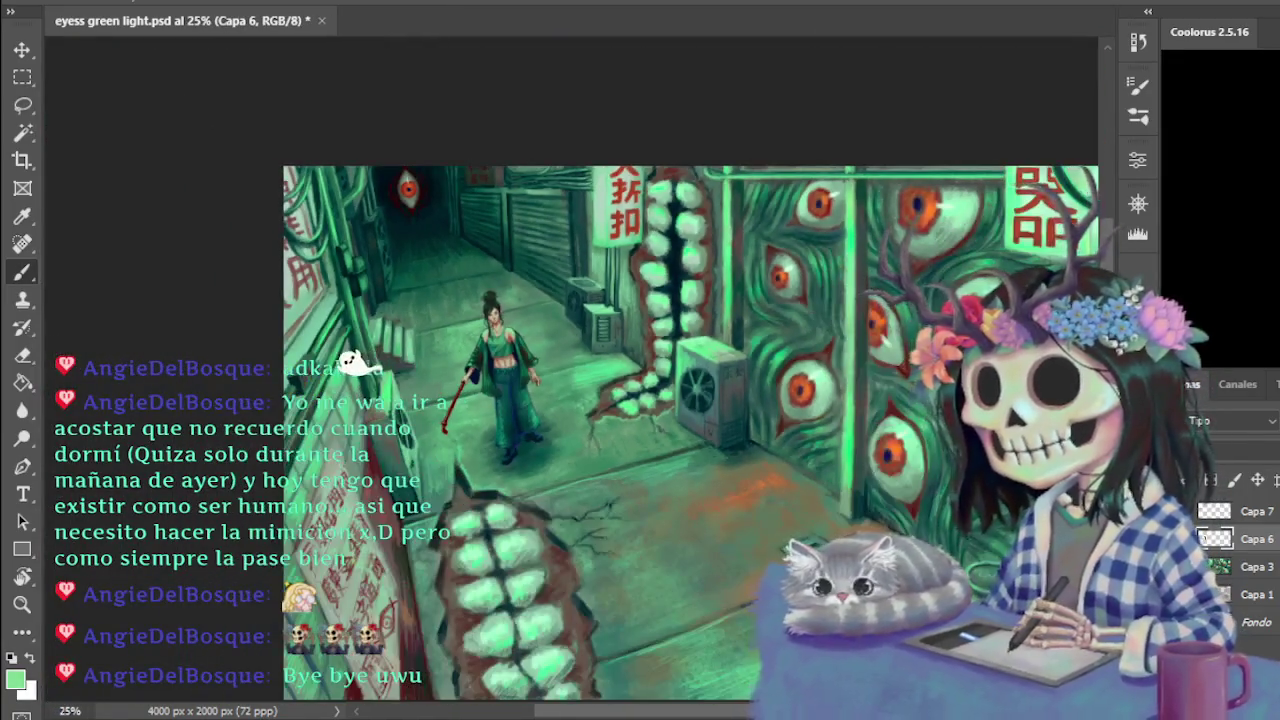
key("ctrl+minus")
key("ctrl+plus")
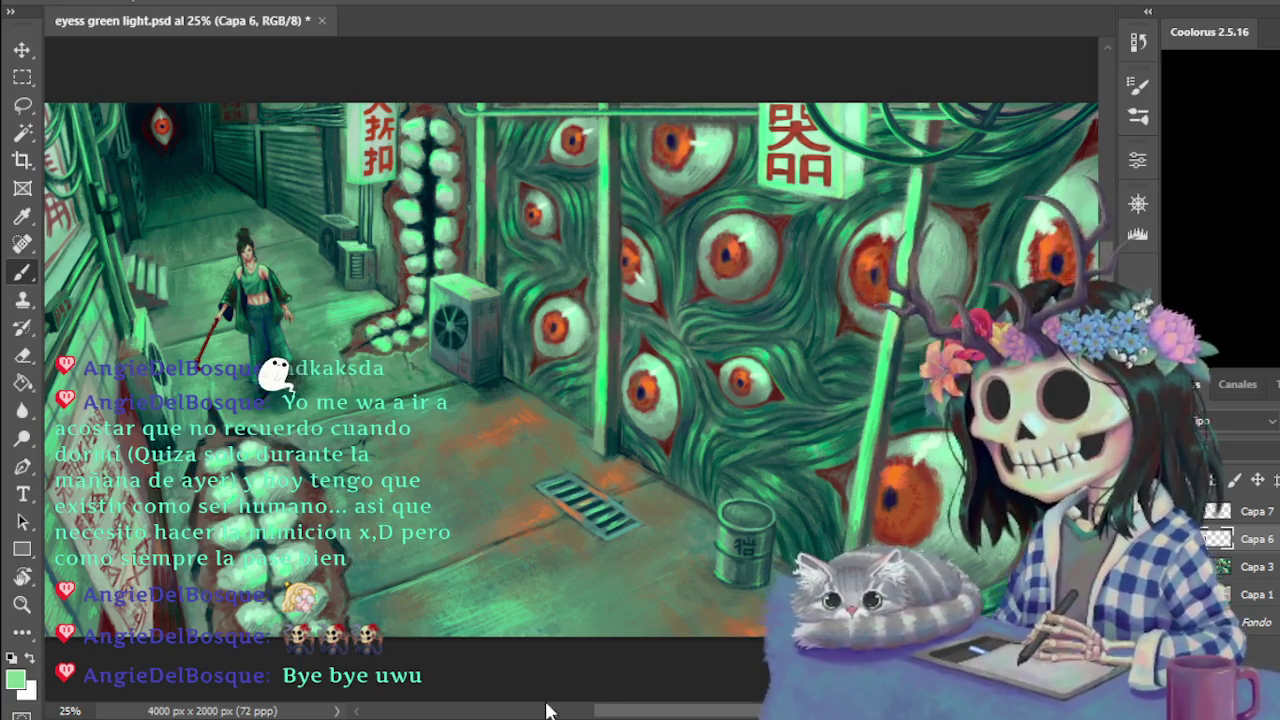
left_click_drag(637, 712, 595, 712)
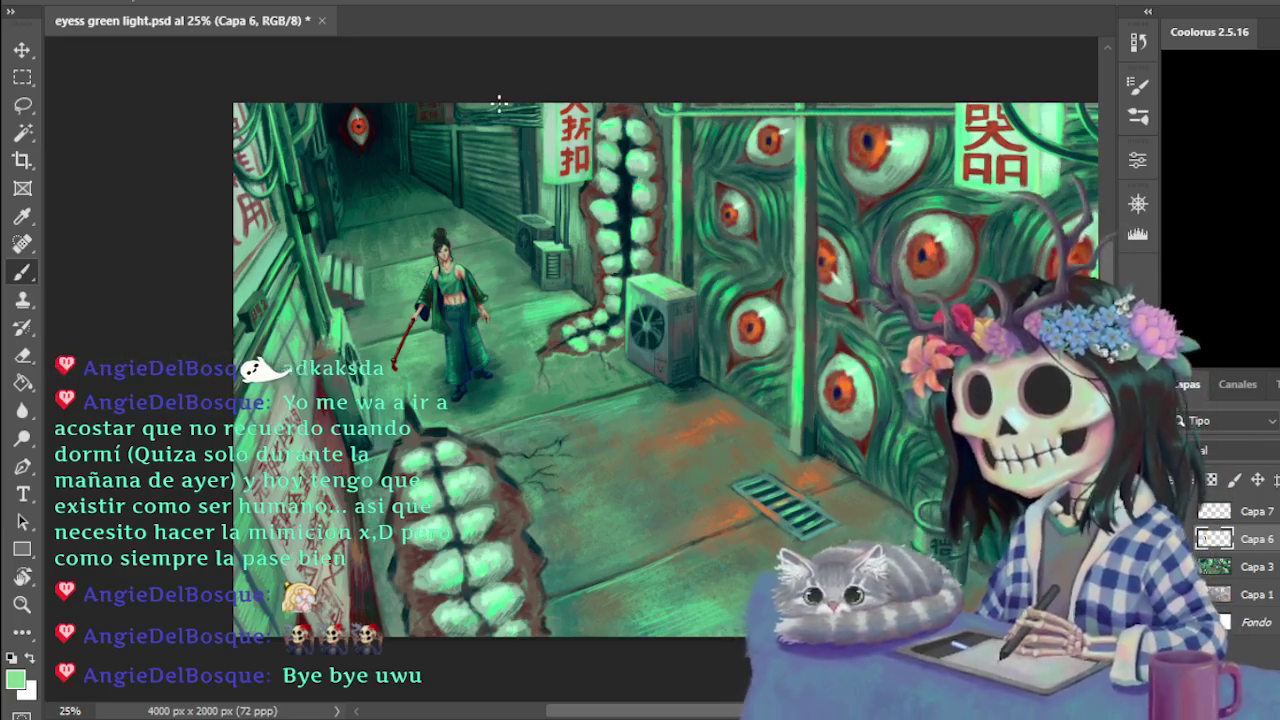
Zoom to 50% and pan until the woman with the red cane is centred
scroll(500, 106, "up", 3)
scroll(475, 110, "down", 1)
scroll(472, 118, "down", 2)
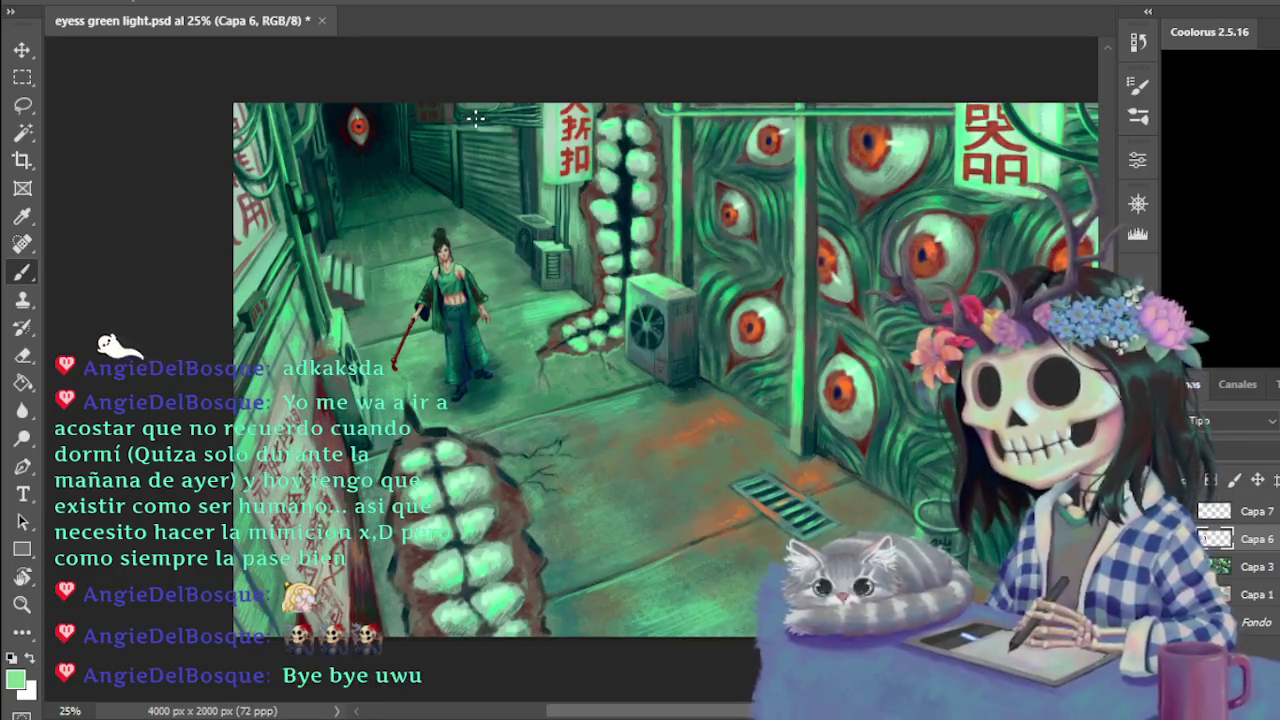
scroll(475, 118, "up", 1)
scroll(475, 118, "up", 1)
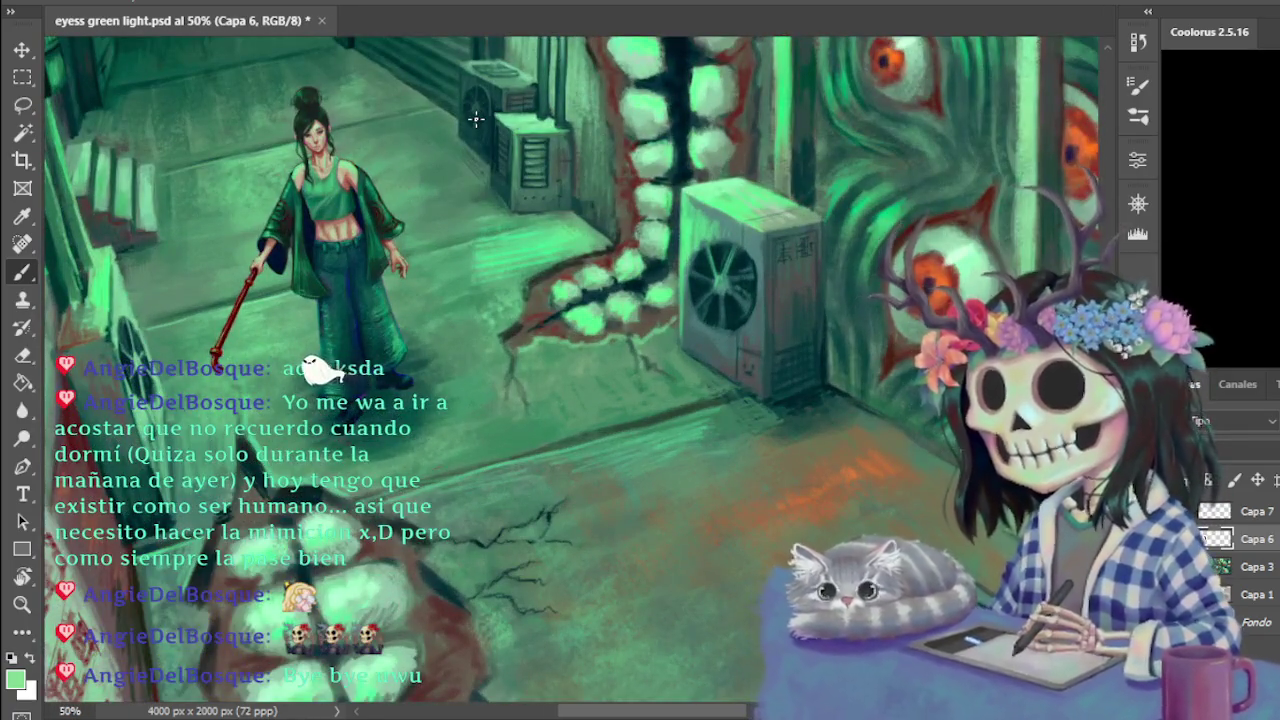
left_click_drag(685, 715, 632, 715)
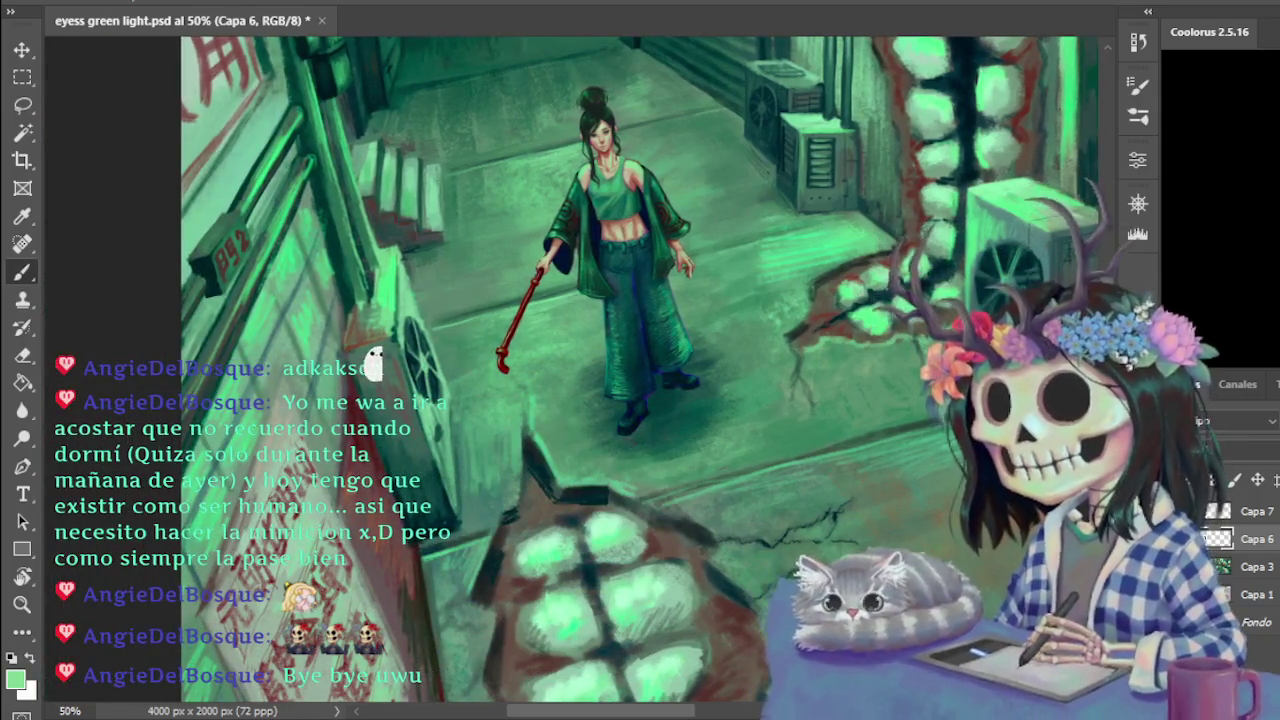
scroll(639, 375, "up", 2)
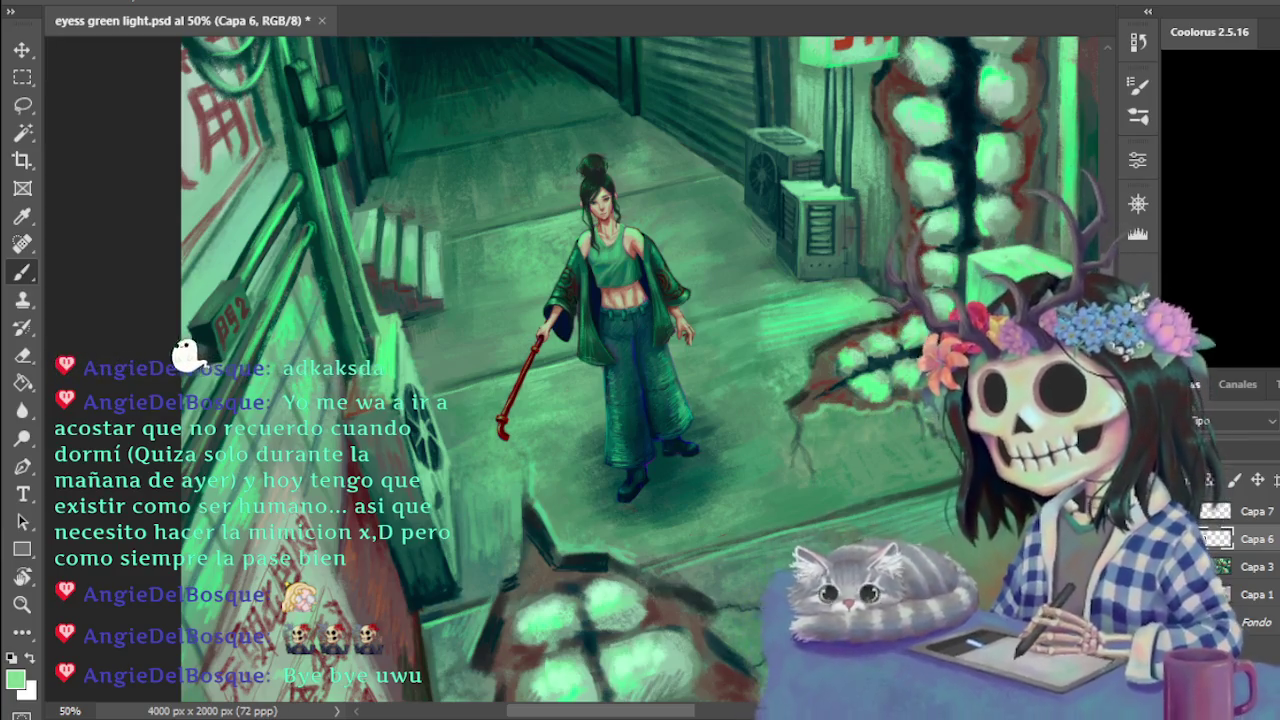
key("ctrl+plus")
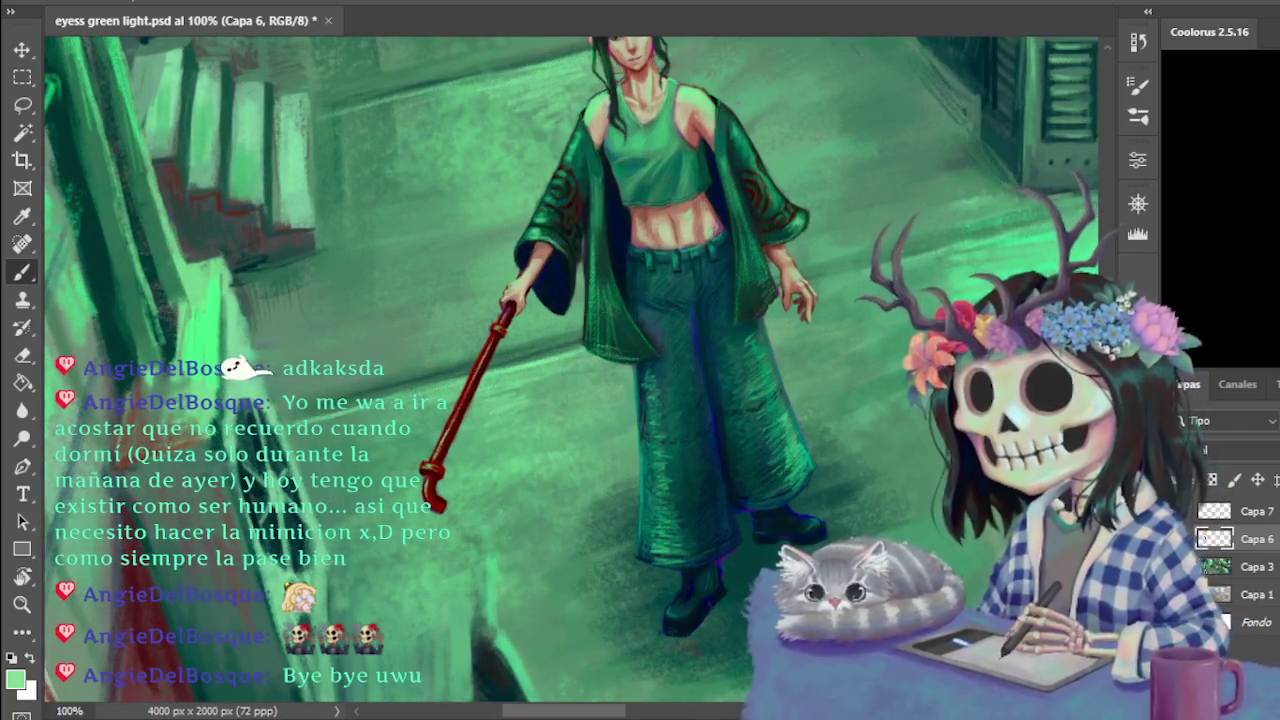
At 300% zoom, touch up the neck with sampled reddish and salmon skin and nearby green
key("ctrl+plus")
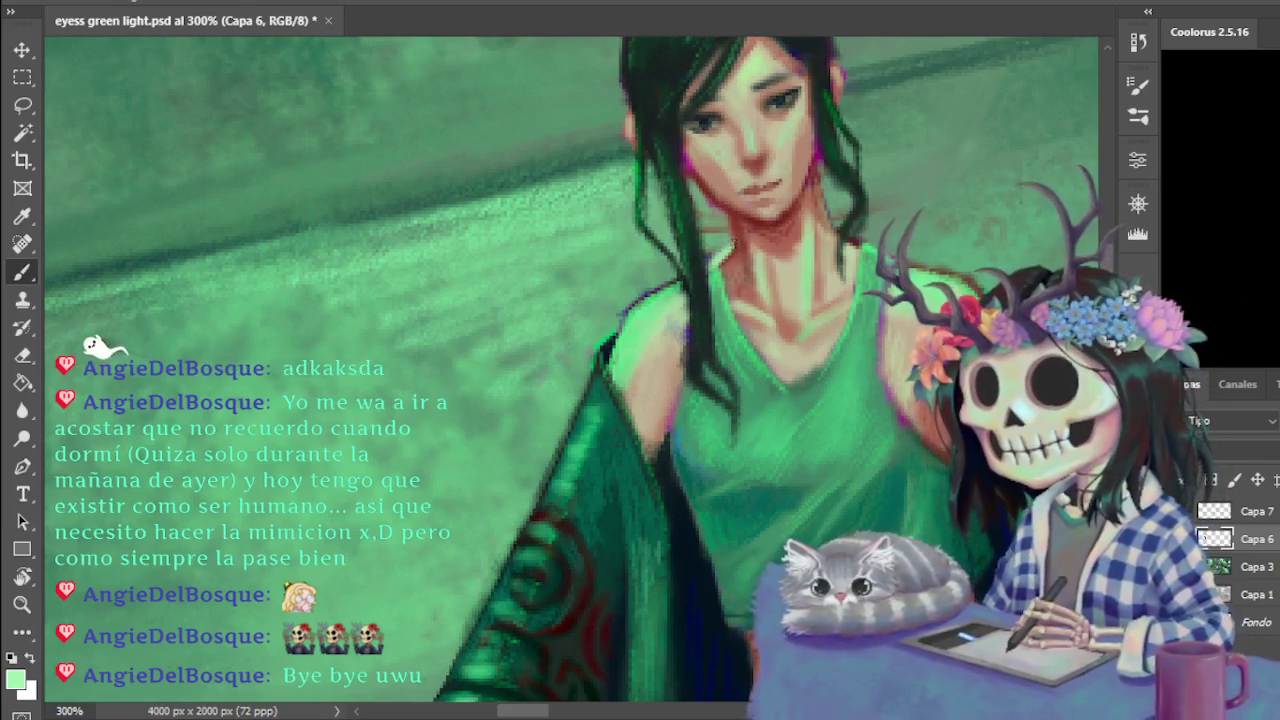
left_click(745, 248, "alt")
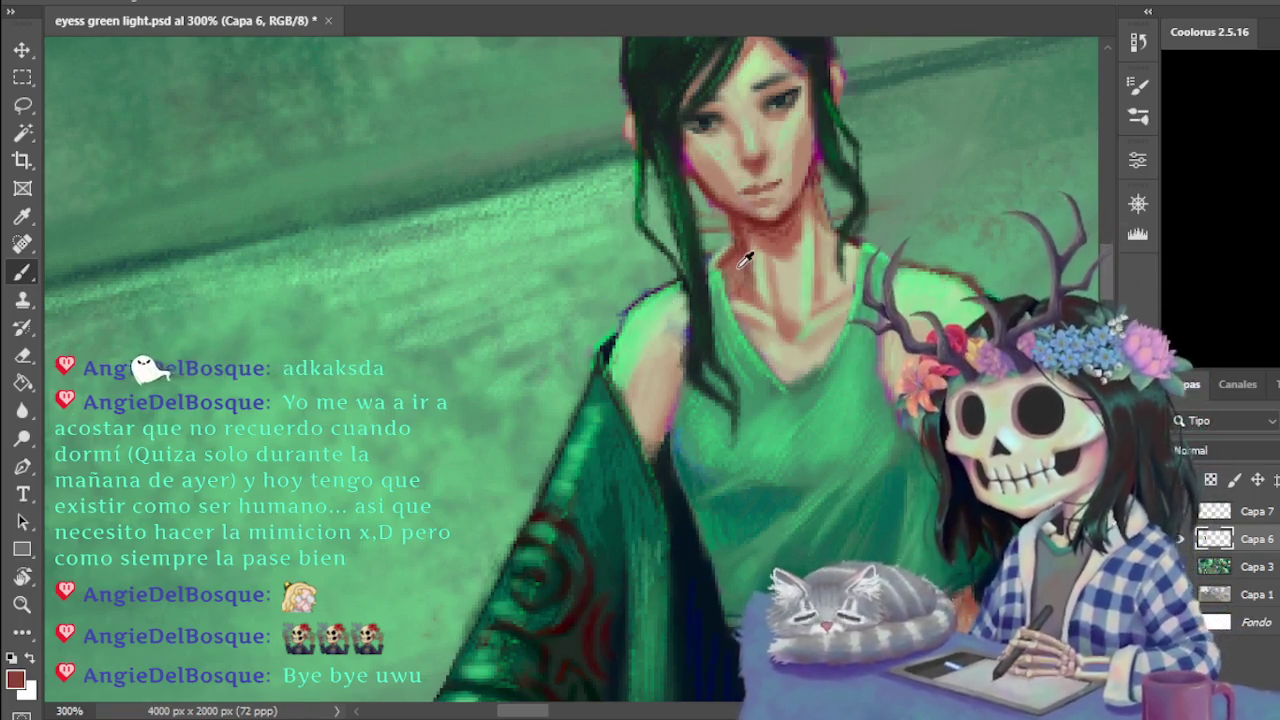
left_click(737, 260, "alt")
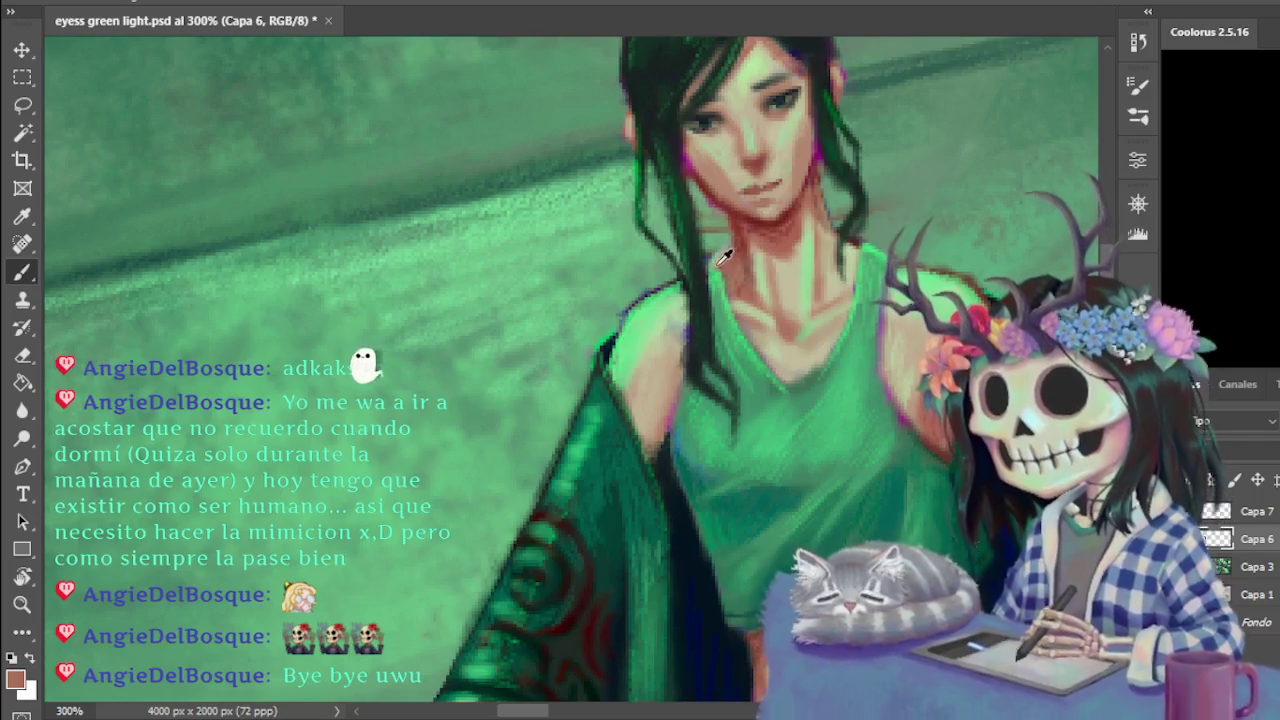
left_click(716, 250, "alt")
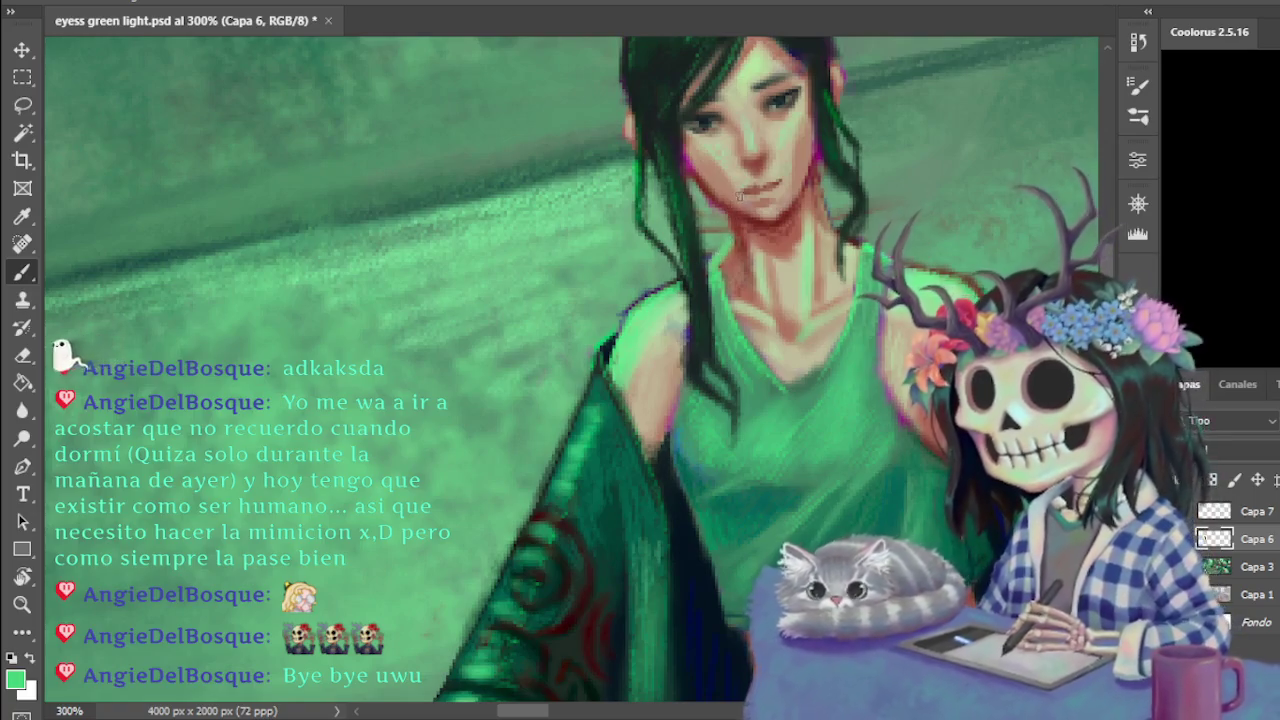
key("ctrl+minus")
key("ctrl+minus")
key("ctrl+minus")
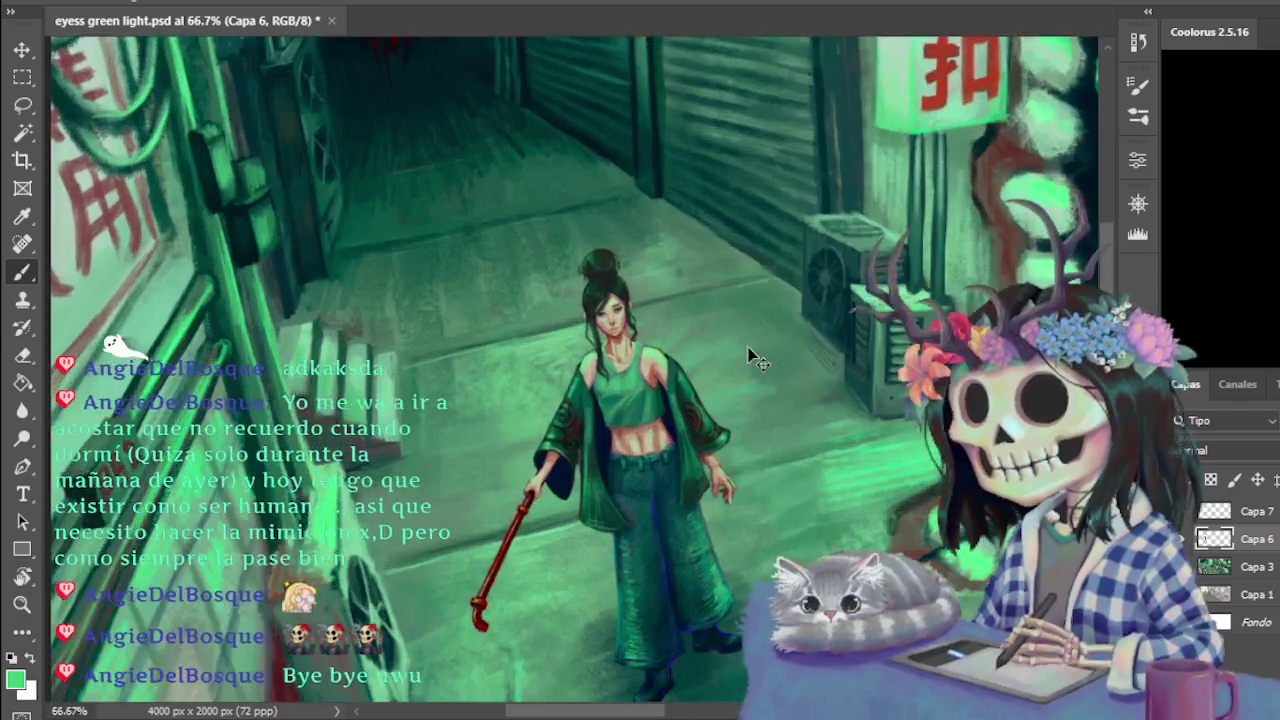
Select the alley background layer Capa 3 and review the composition at several zoom levels
key("ctrl+minus")
key("ctrl+minus")
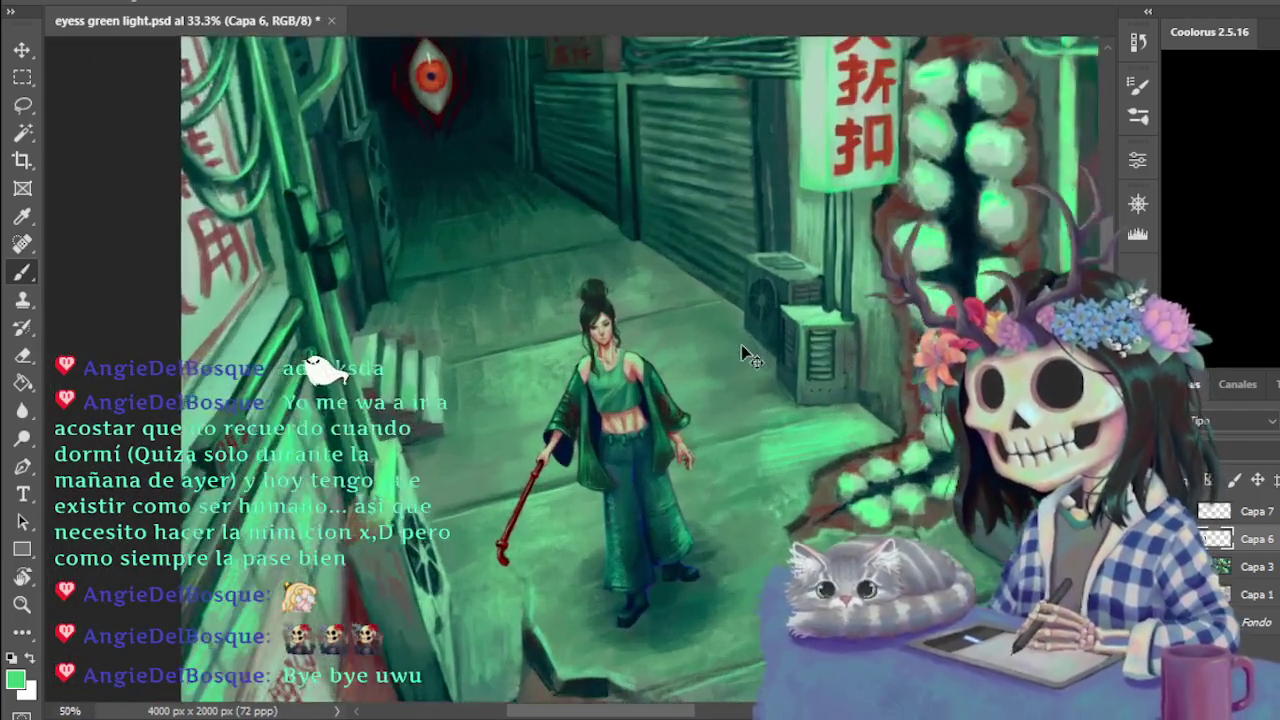
key("ctrl+plus")
key("ctrl+plus")
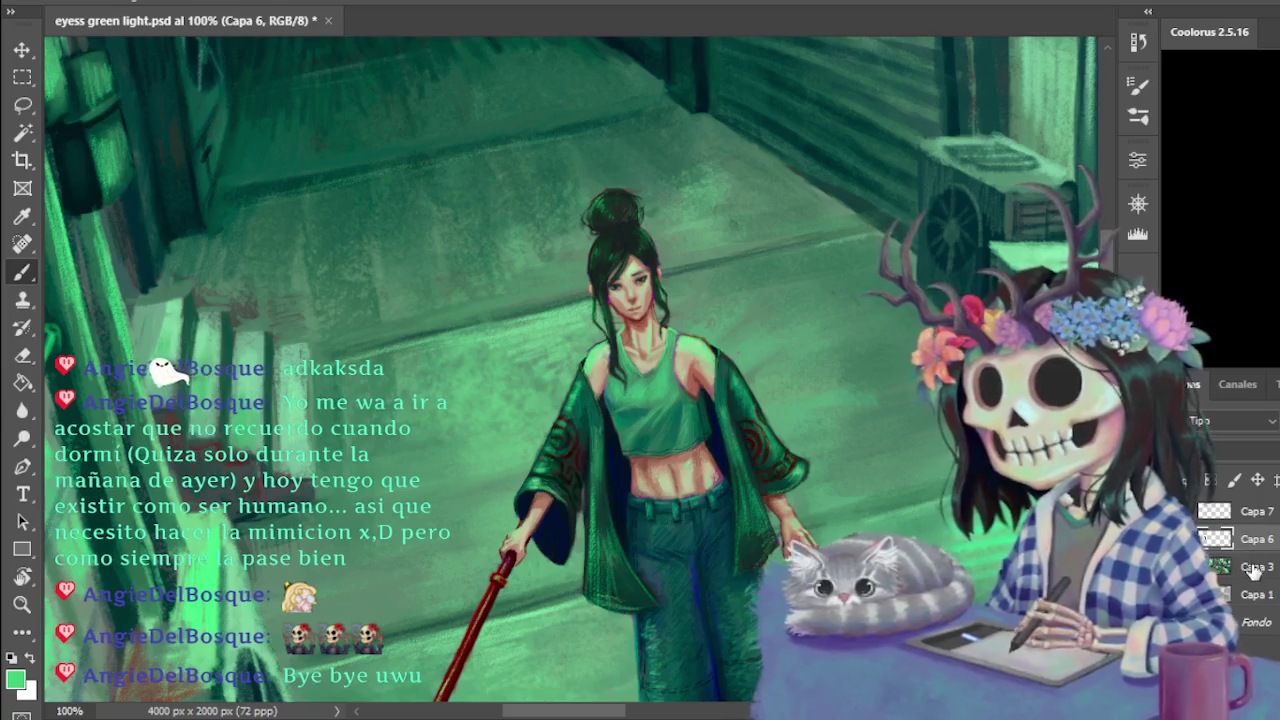
left_click(1254, 567)
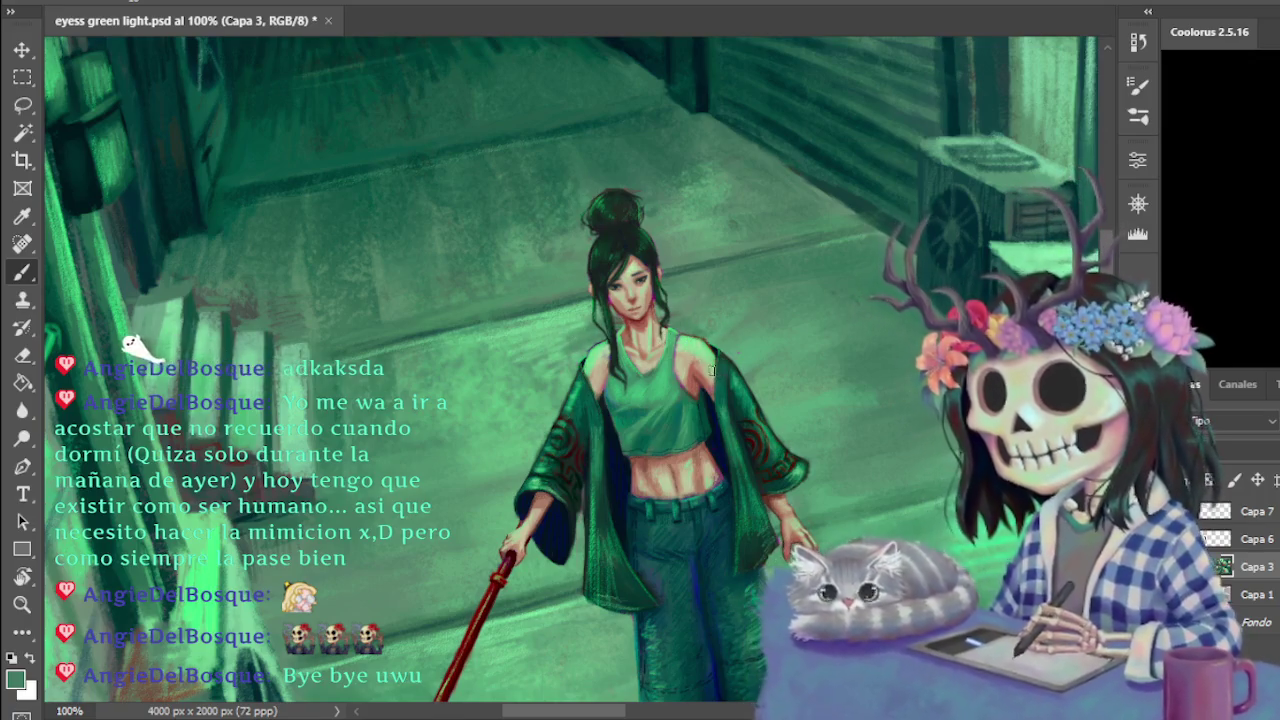
key("ctrl+minus")
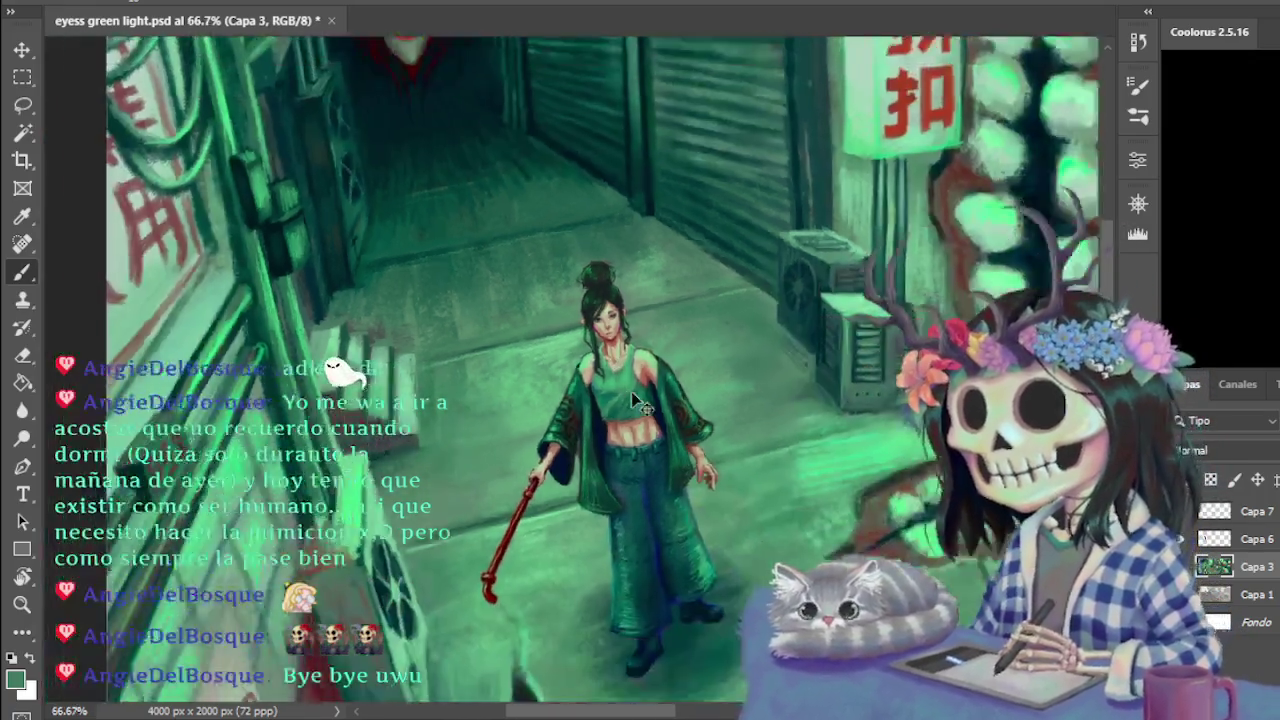
key("ctrl+minus")
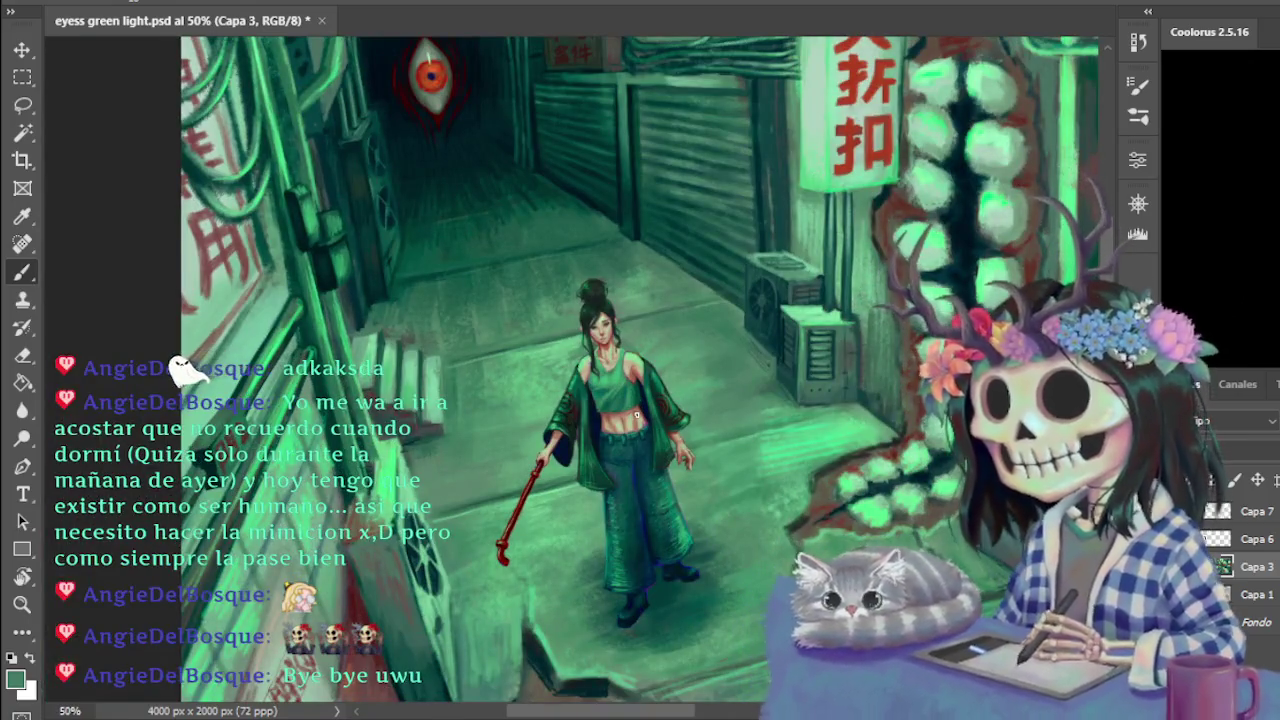
key("ctrl+minus")
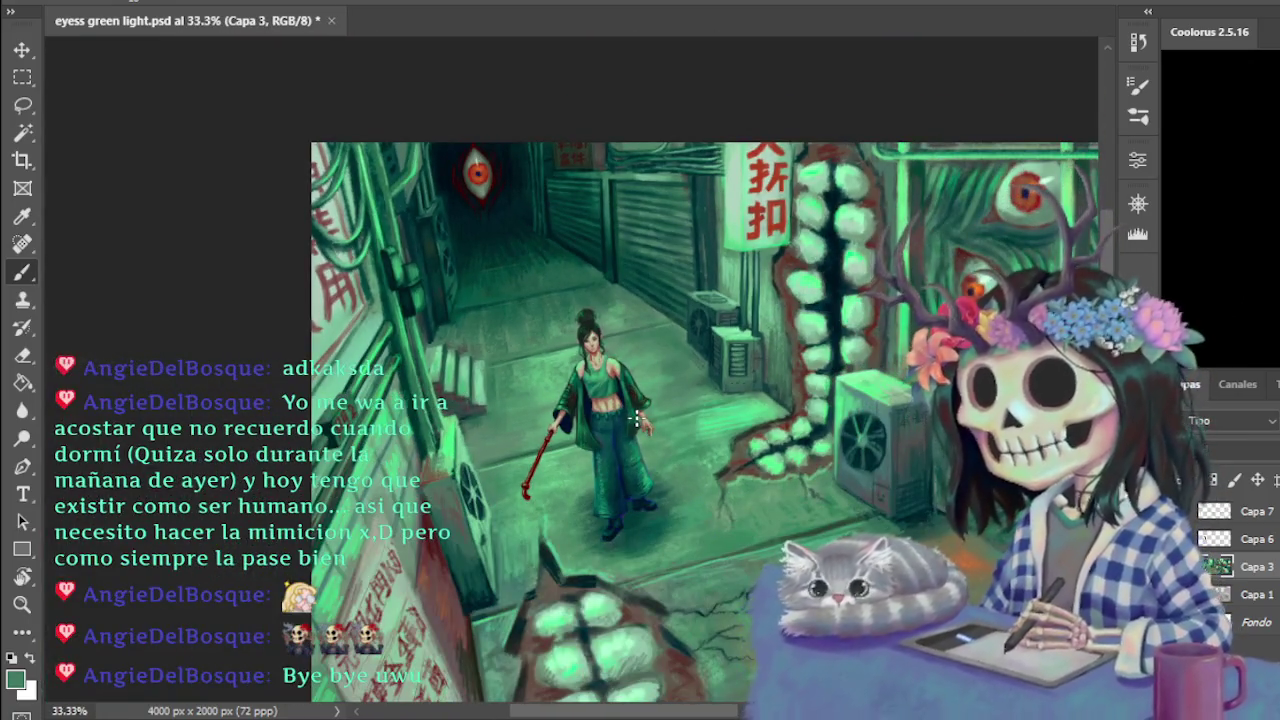
key("ctrl+1")
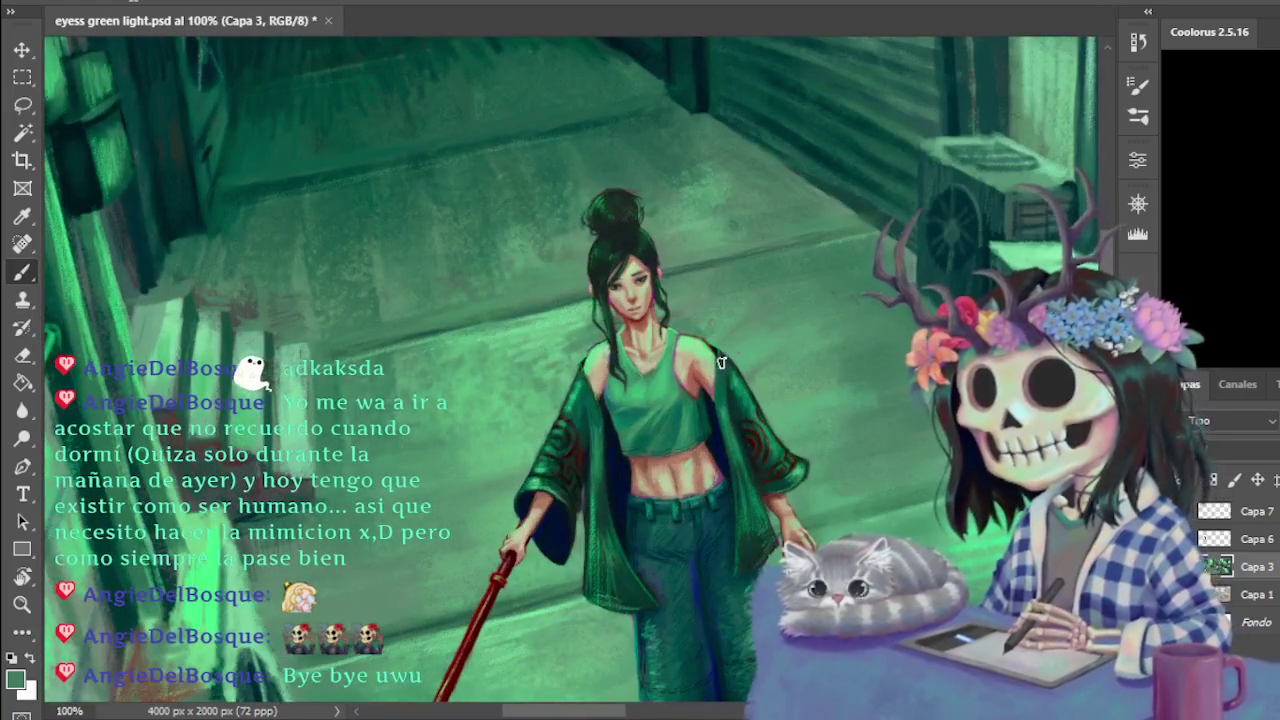
key("ctrl+plus")
key("ctrl+plus")
key("ctrl+minus")
key("ctrl+minus")
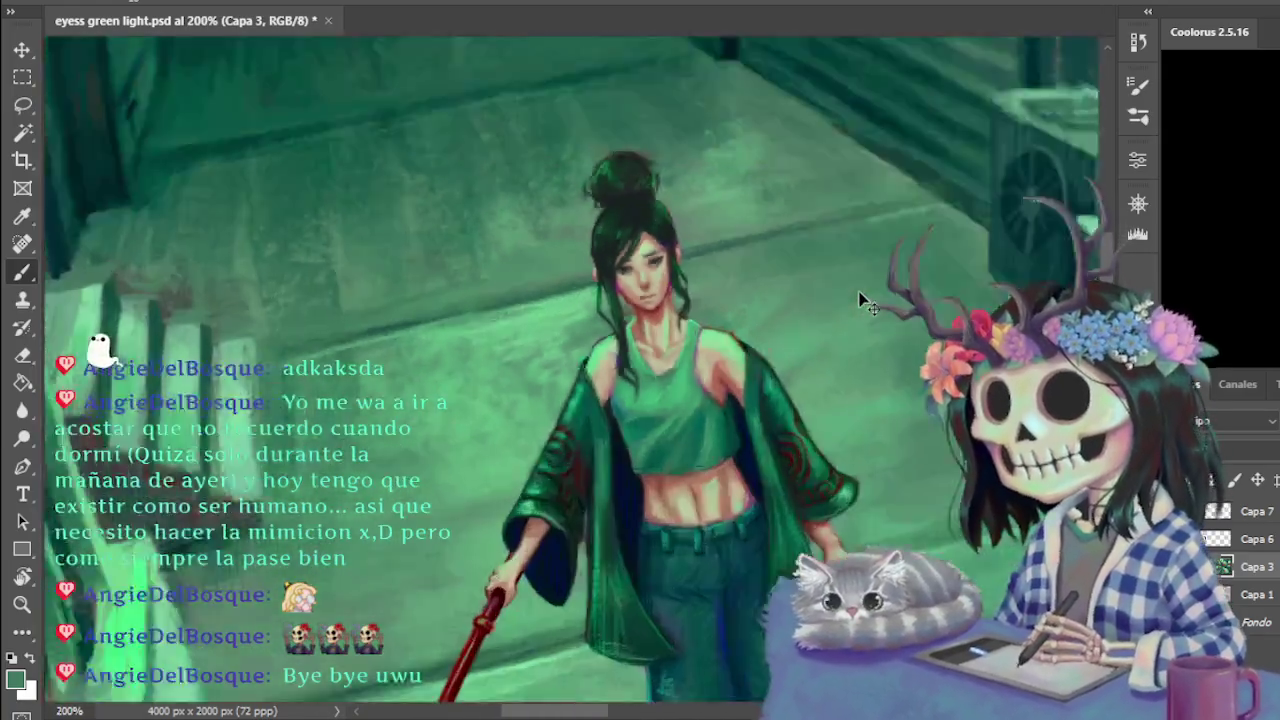
key("ctrl+minus")
scroll(363, 227, "down", 2)
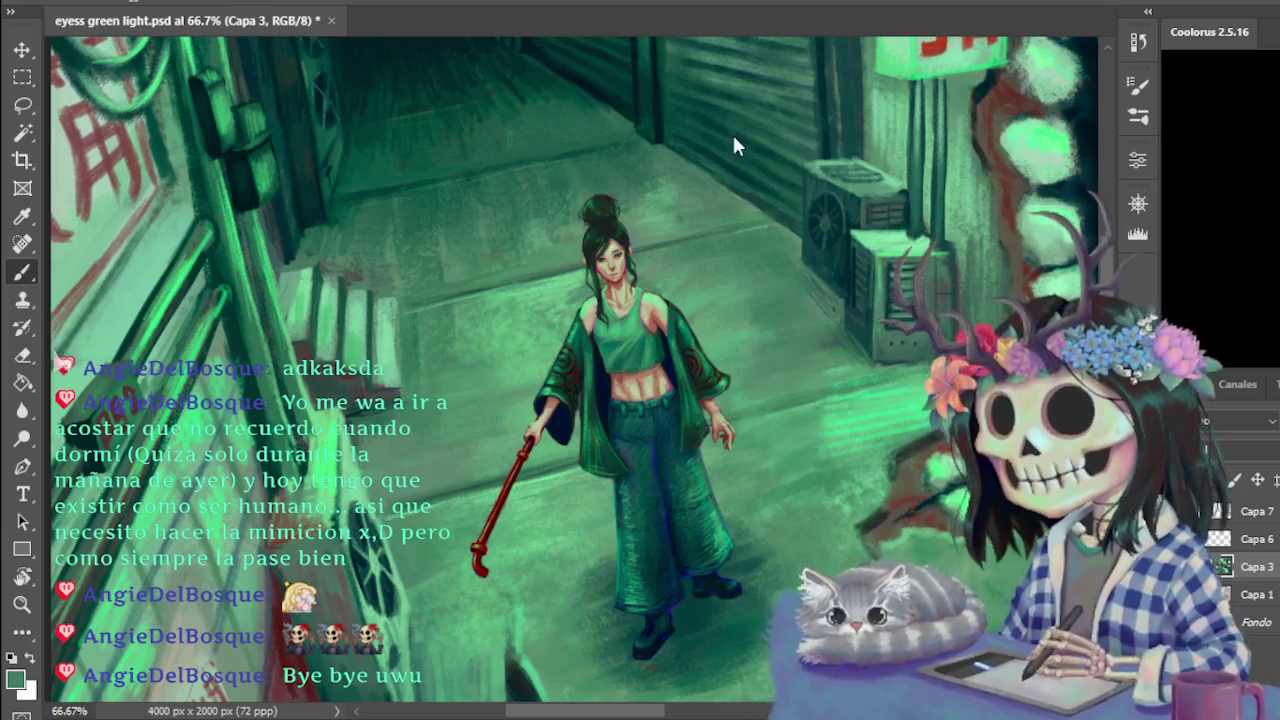
Brighten and saturate the green background, then reselect the figure layer Capa 6
key("i")
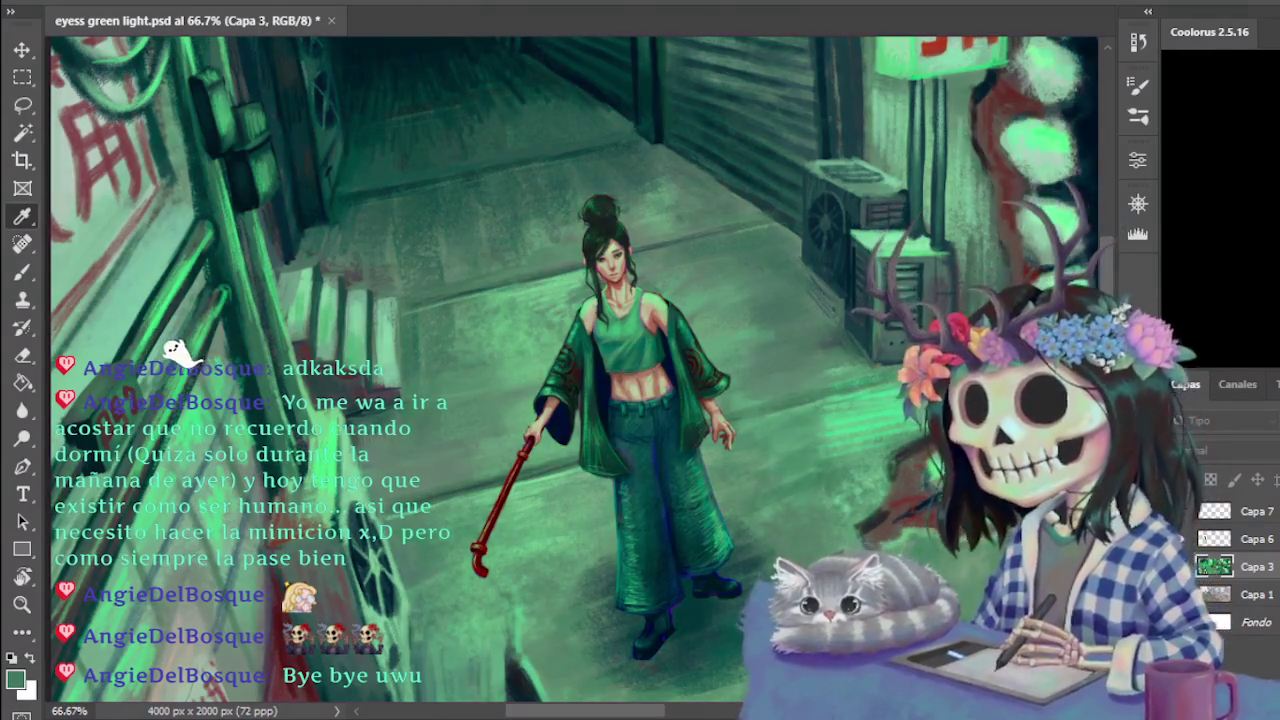
key("ctrl+z")
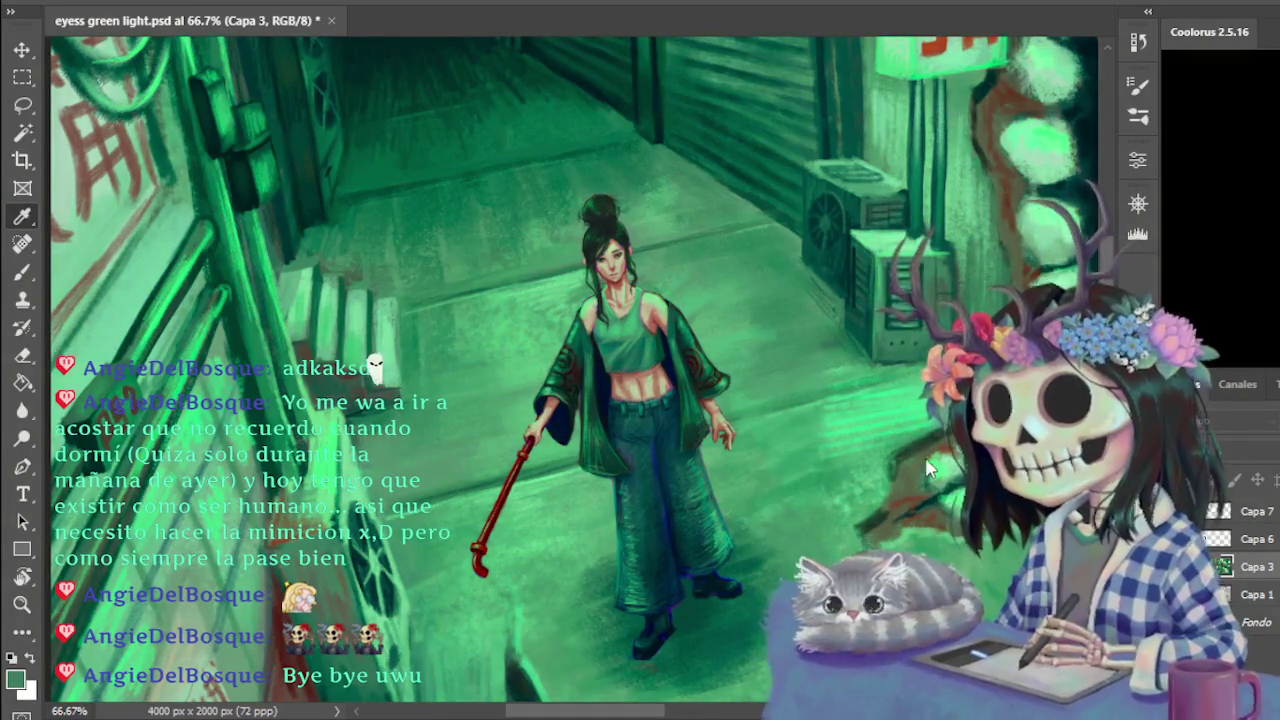
key("b")
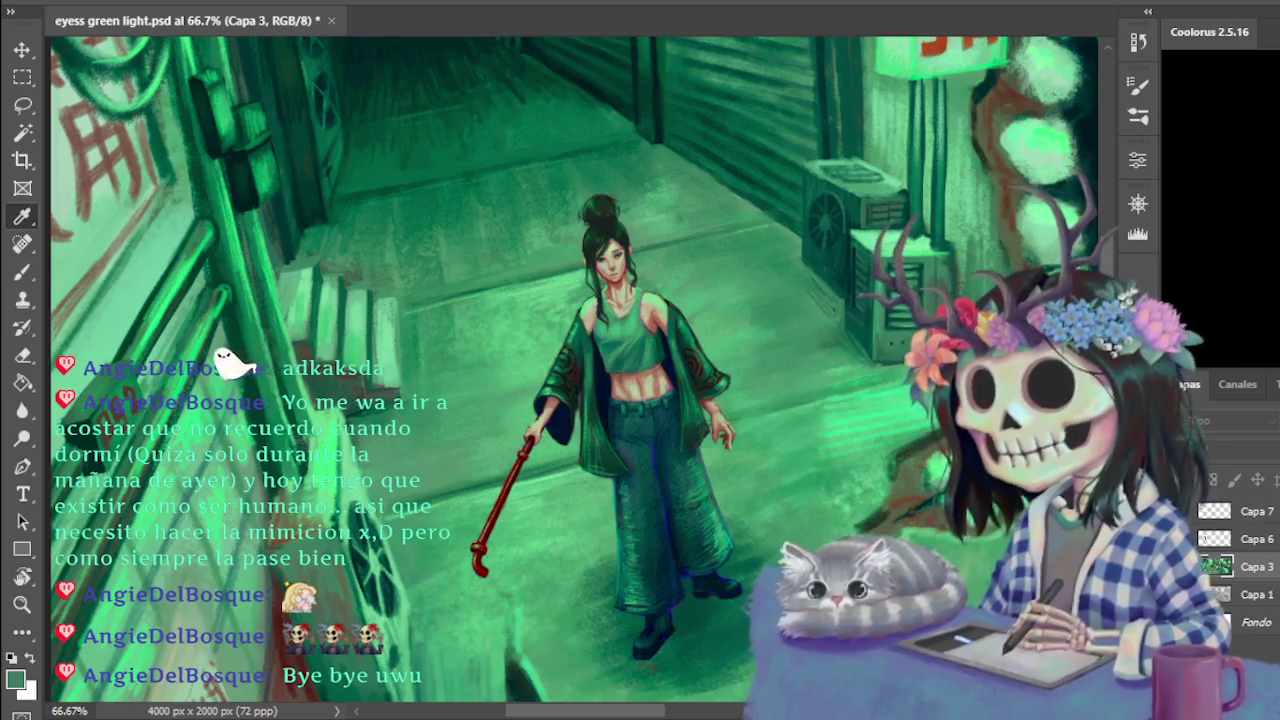
left_click(1262, 541)
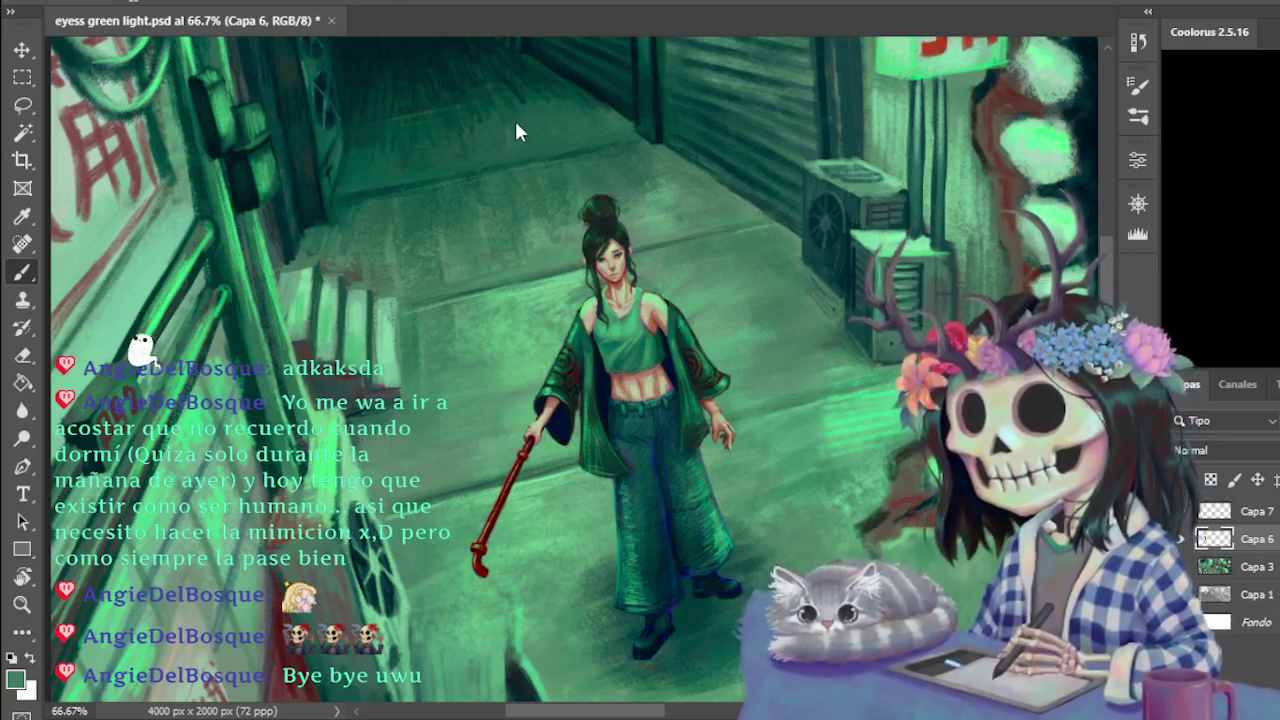
key("i")
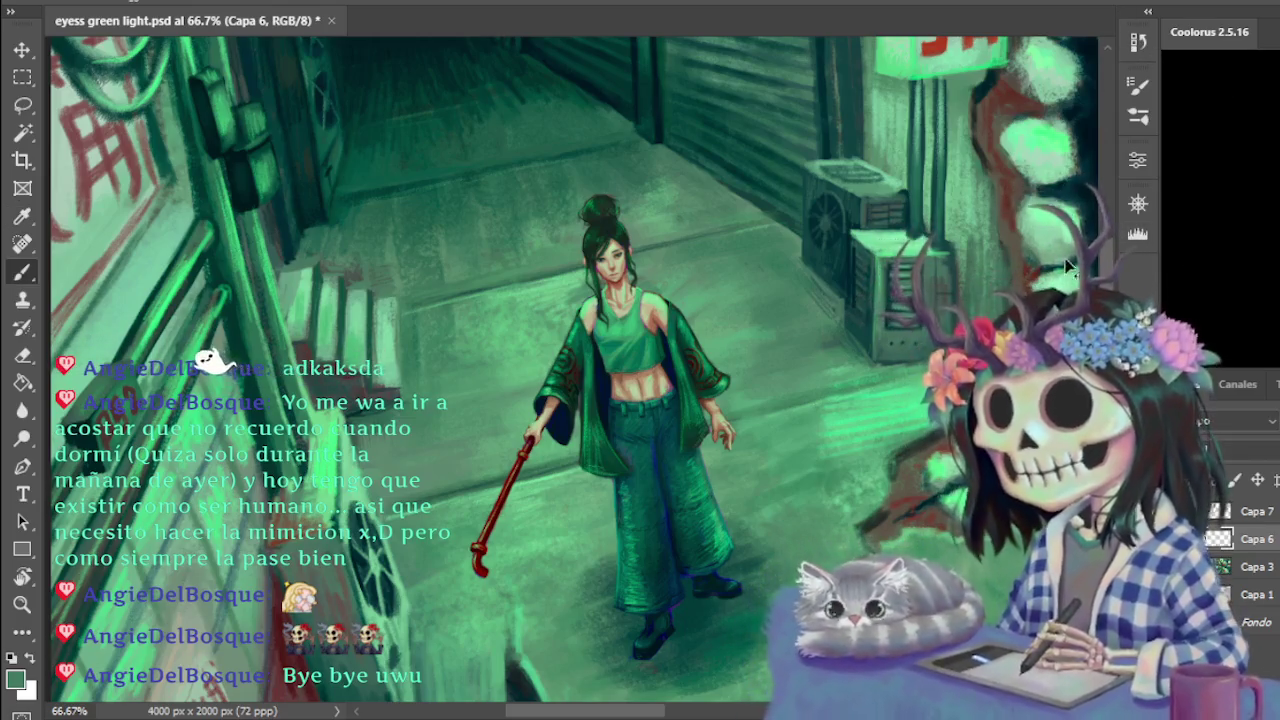
scroll(849, 372, "down", 1)
scroll(849, 372, "down", 1)
scroll(852, 372, "down", 1)
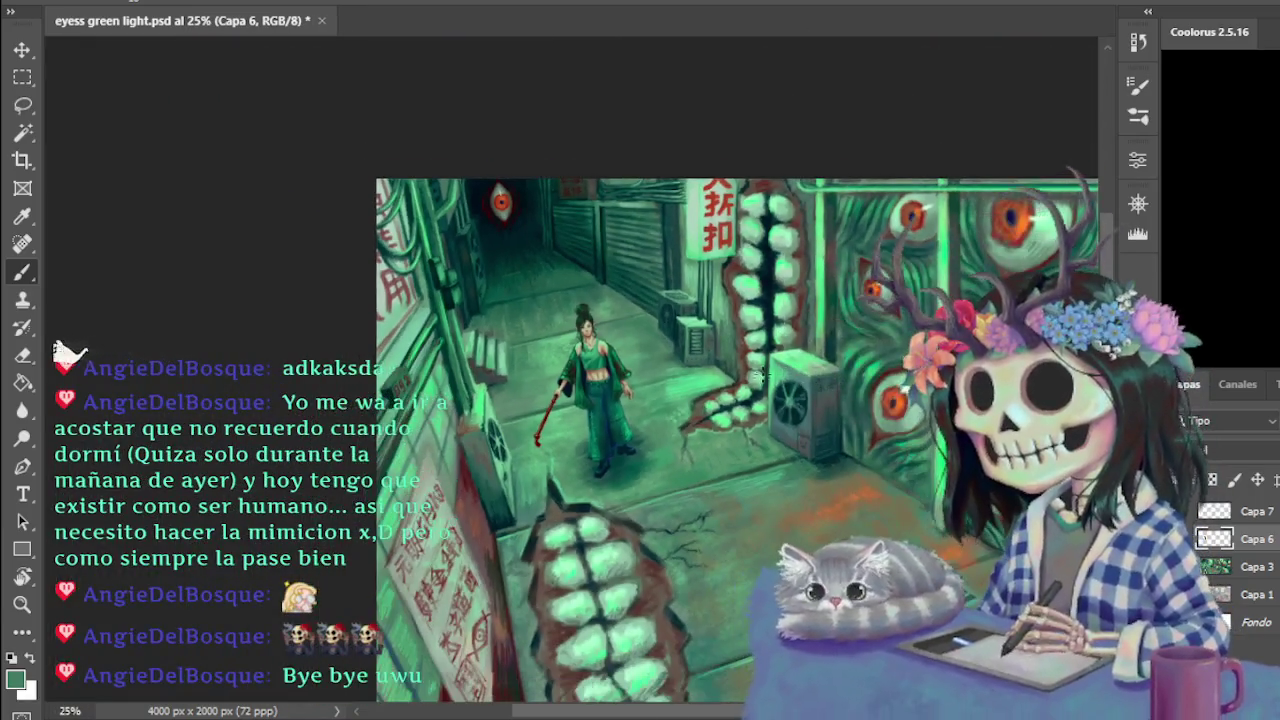
scroll(766, 380, "right", 3)
scroll(650, 402, "down", 1)
scroll(742, 621, "up", 1)
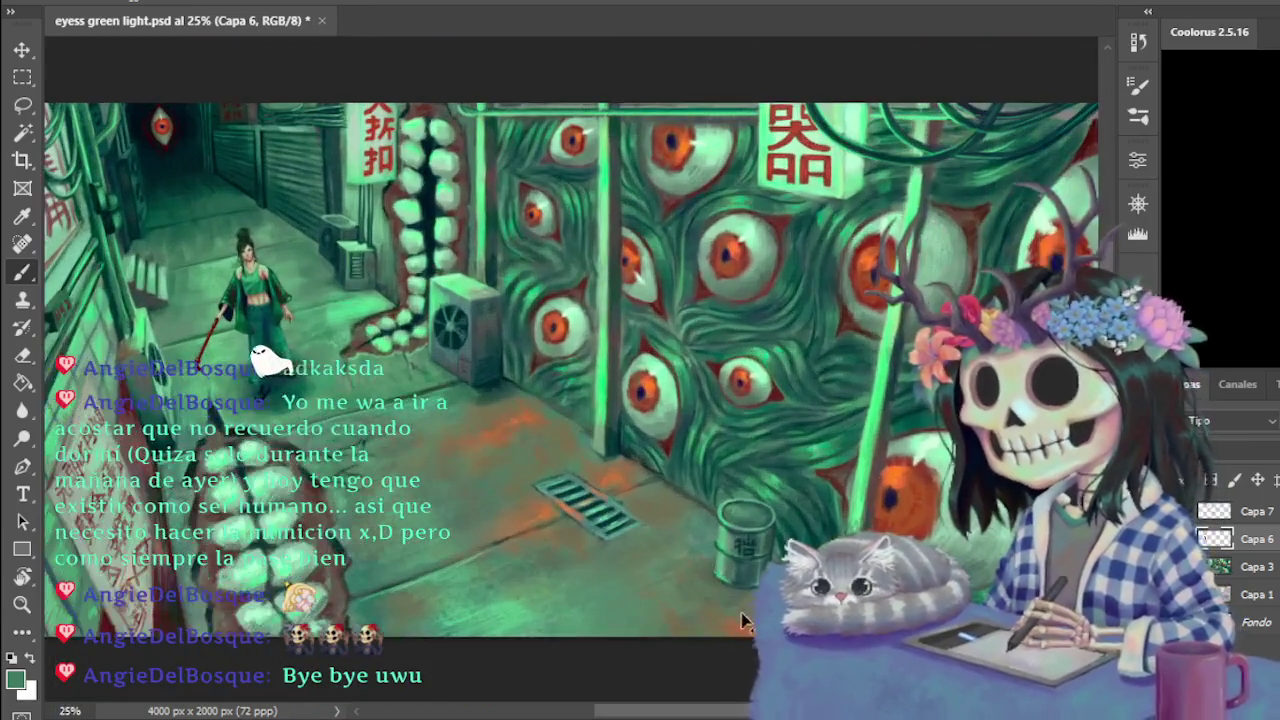
scroll(659, 690, "left", 1)
scroll(659, 690, "left", 5)
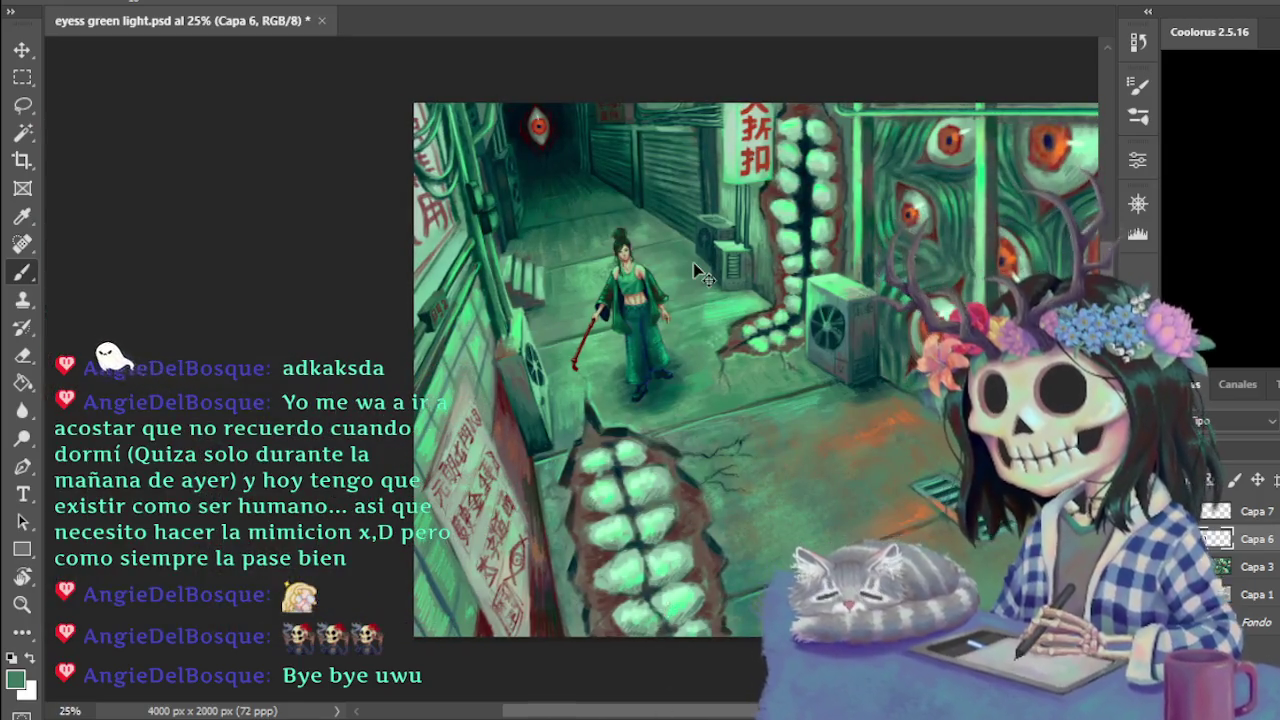
scroll(693, 262, "up", 1)
scroll(711, 242, "up", 1)
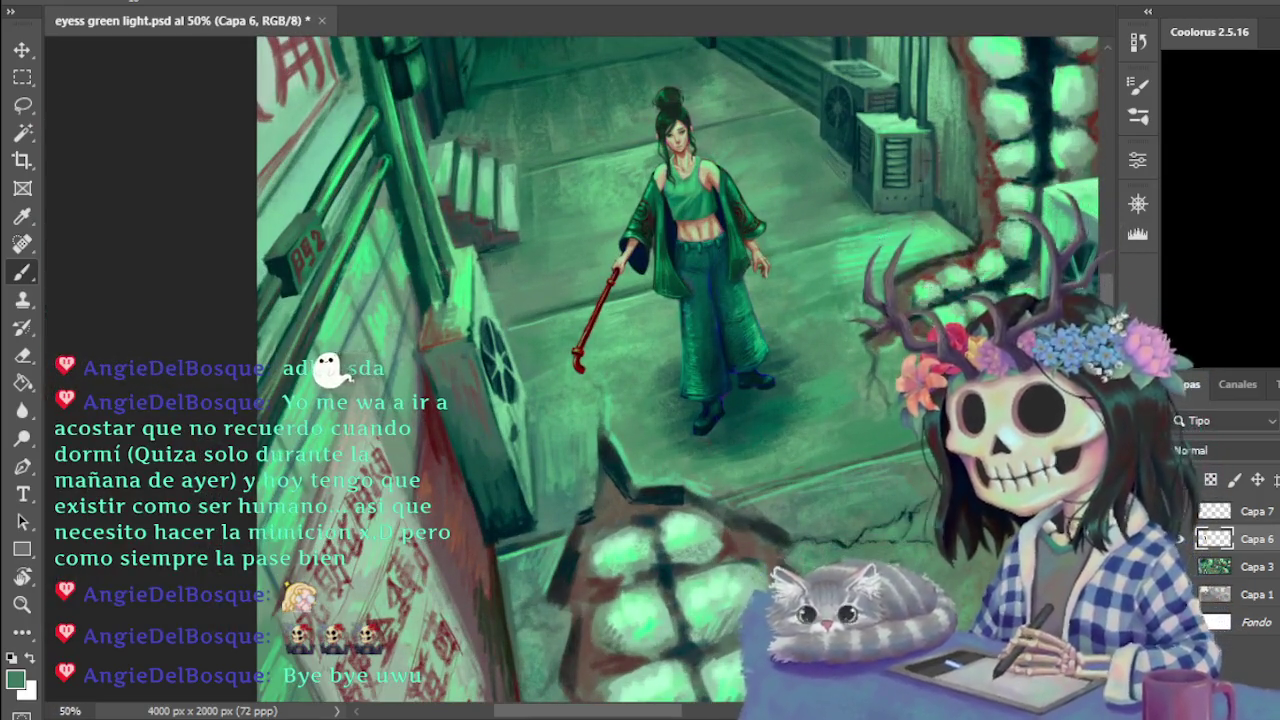
scroll(255, 372, "up", 3)
scroll(200, 357, "up", 1)
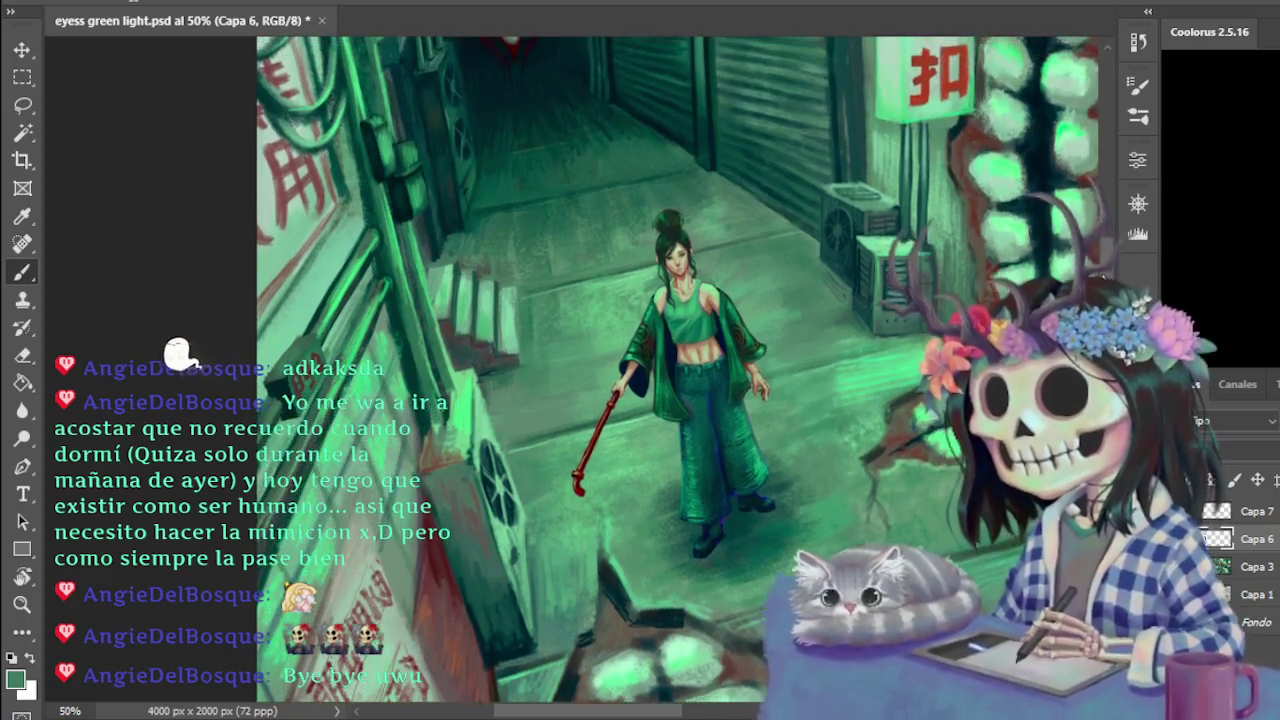
scroll(177, 354, "up", 1)
key("ctrl+plus")
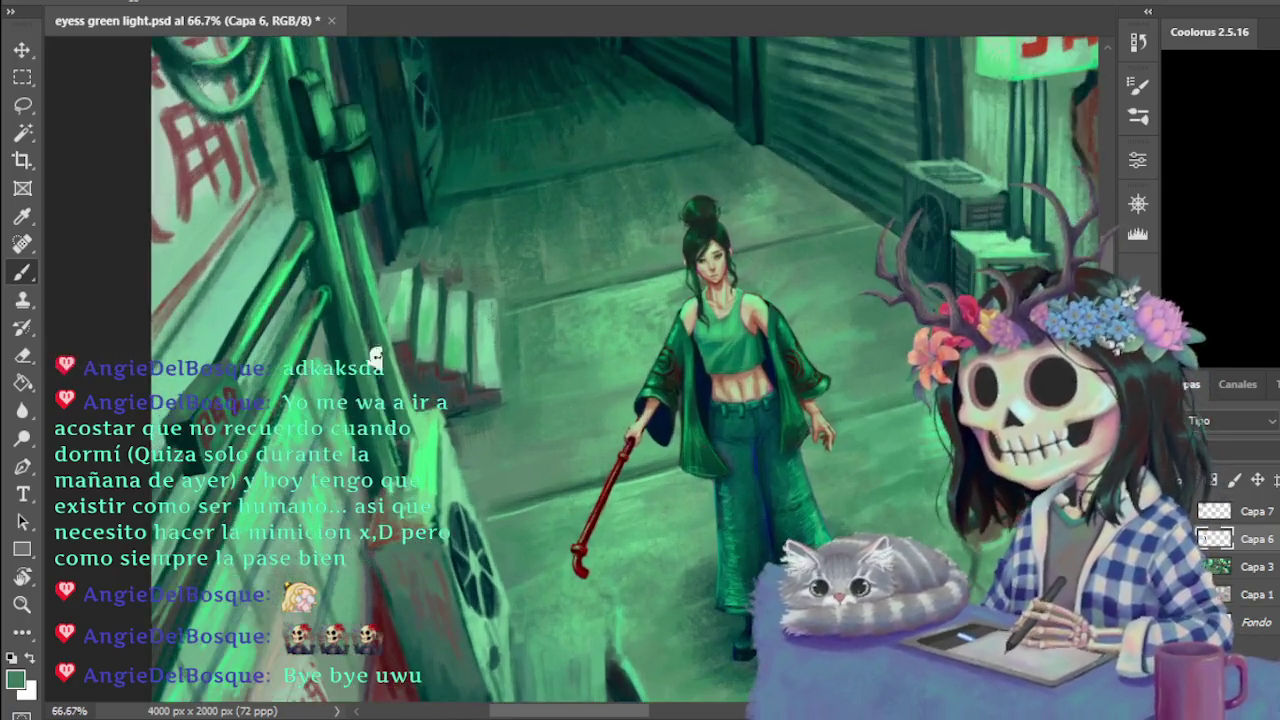
key("ctrl+plus")
key("ctrl+minus")
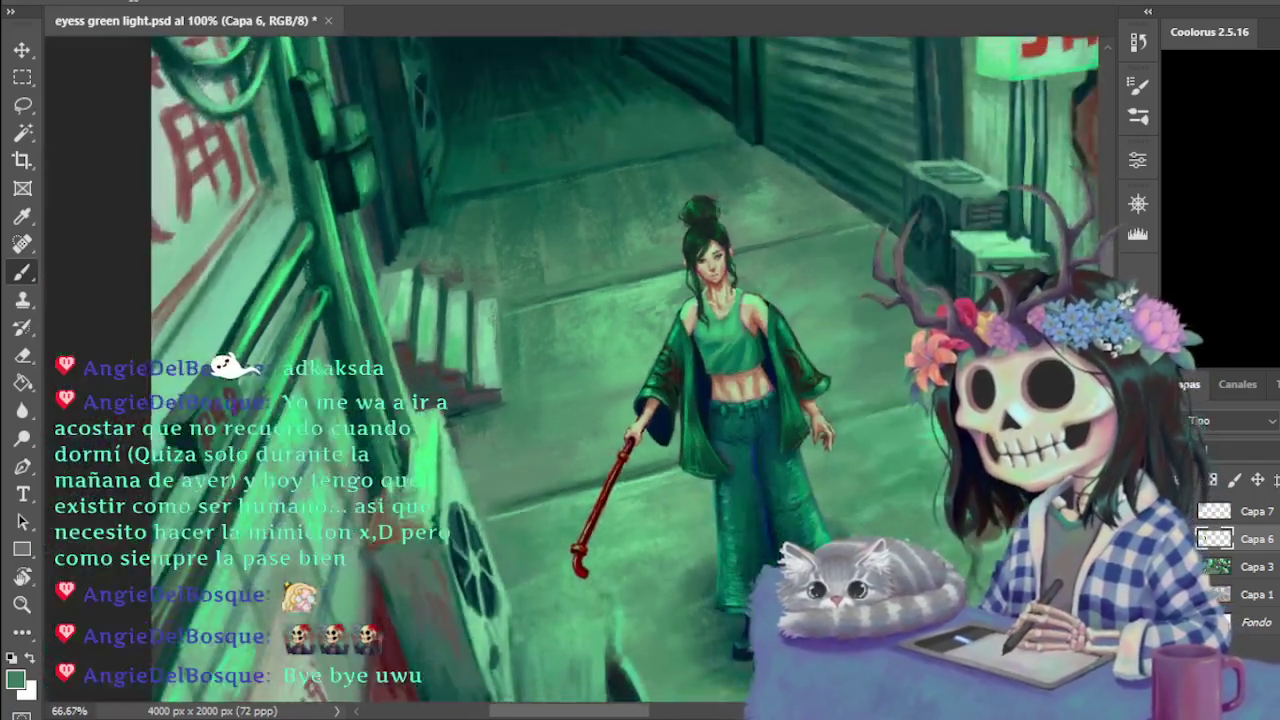
key("ctrl+minus")
key("ctrl+minus")
key("ctrl+minus")
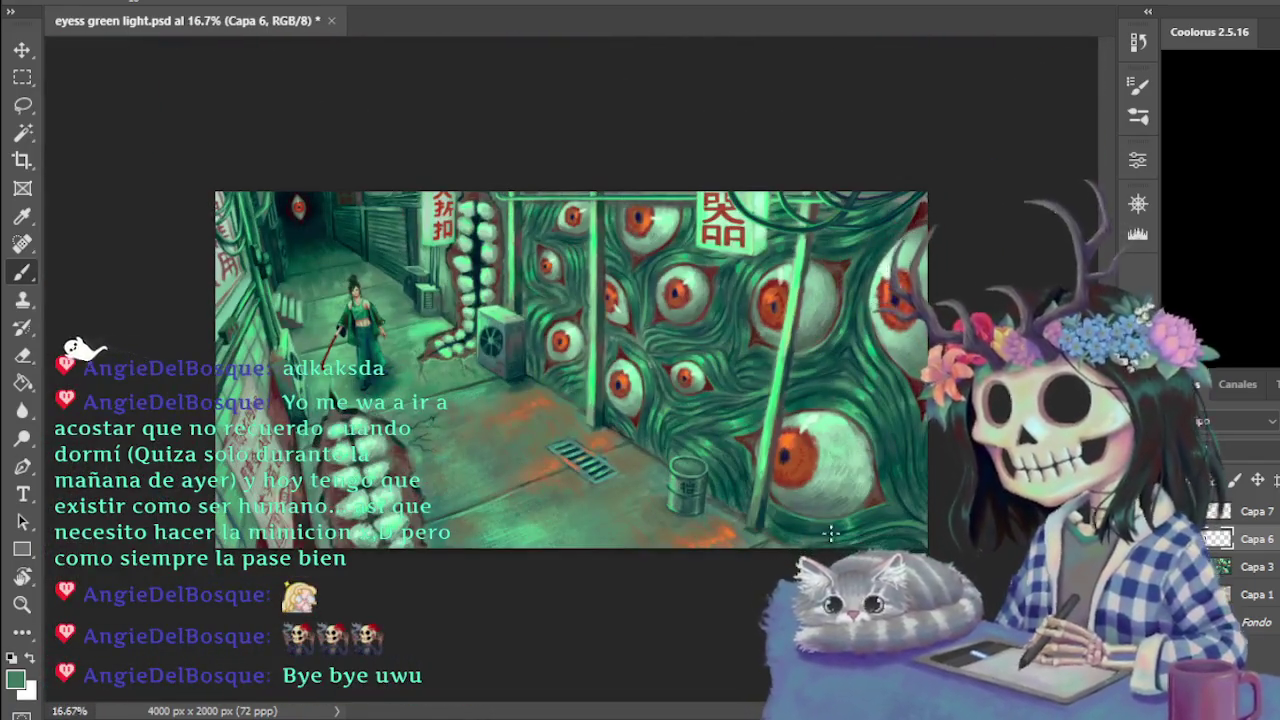
key("ctrl+plus")
scroll(758, 693, "left", 3)
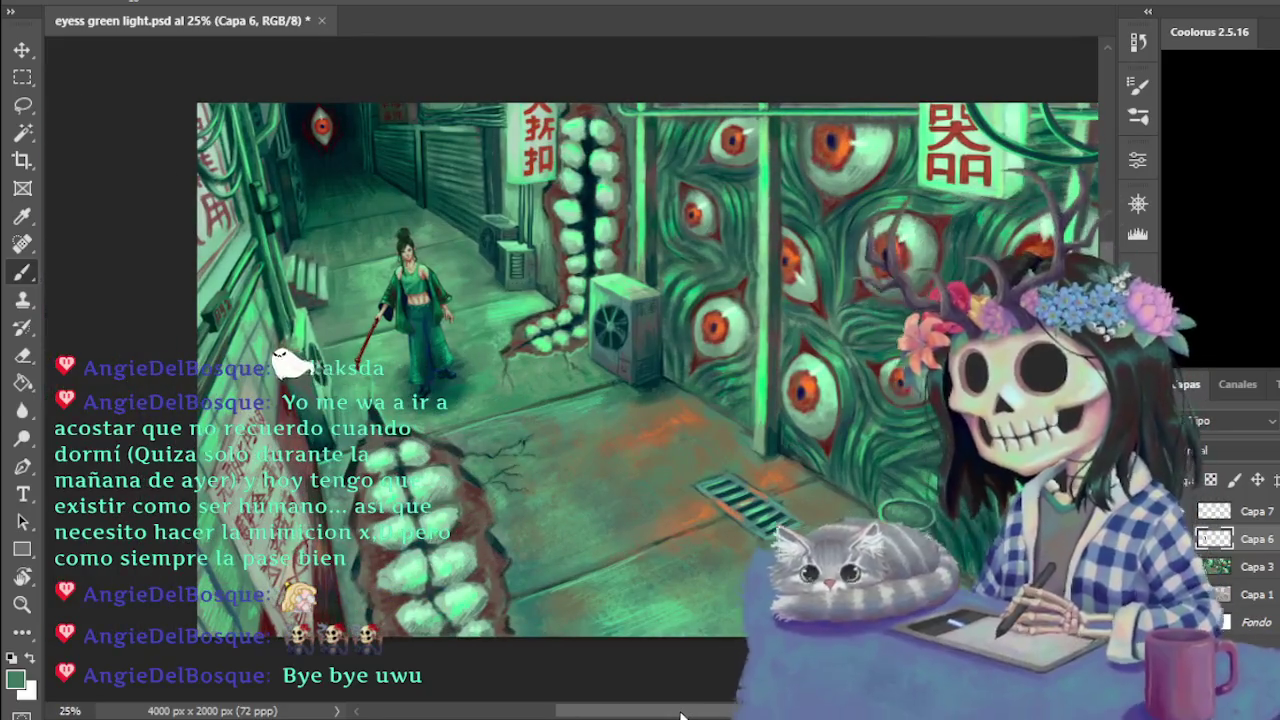
Make Capa 3 active, sample a colour with the Eyedropper, then return to the Brush
left_click(1245, 566)
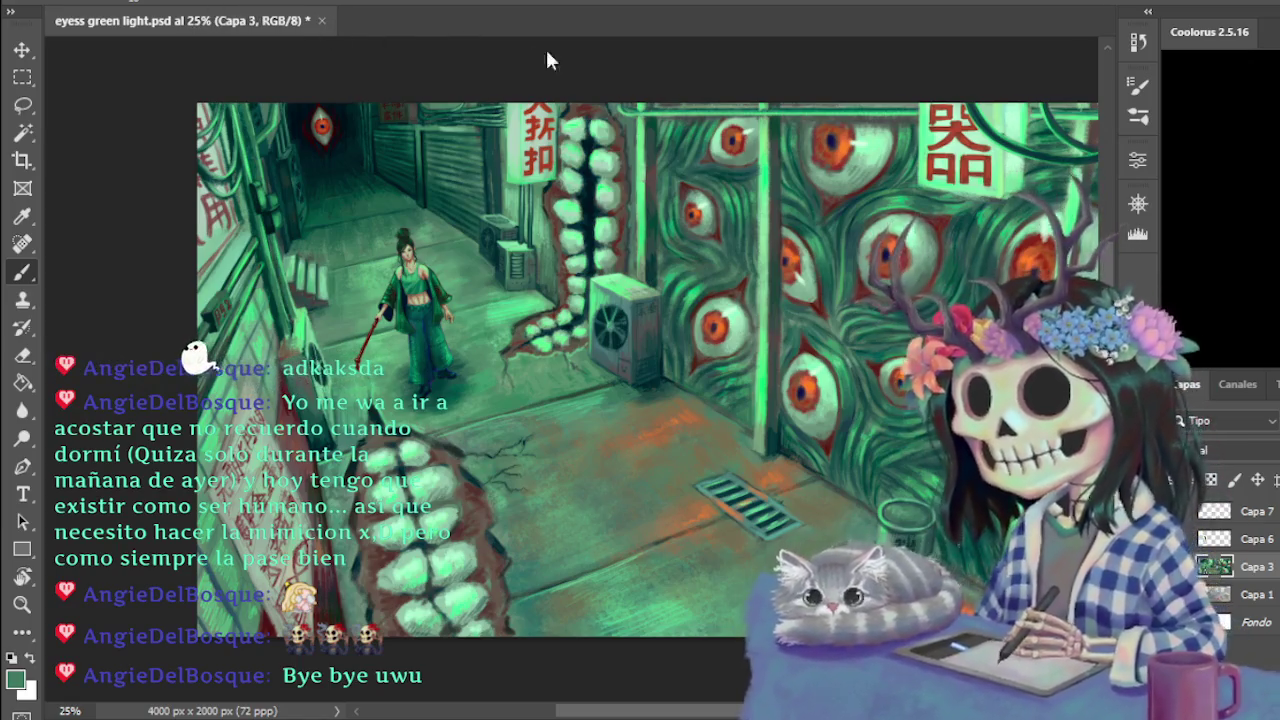
key("i")
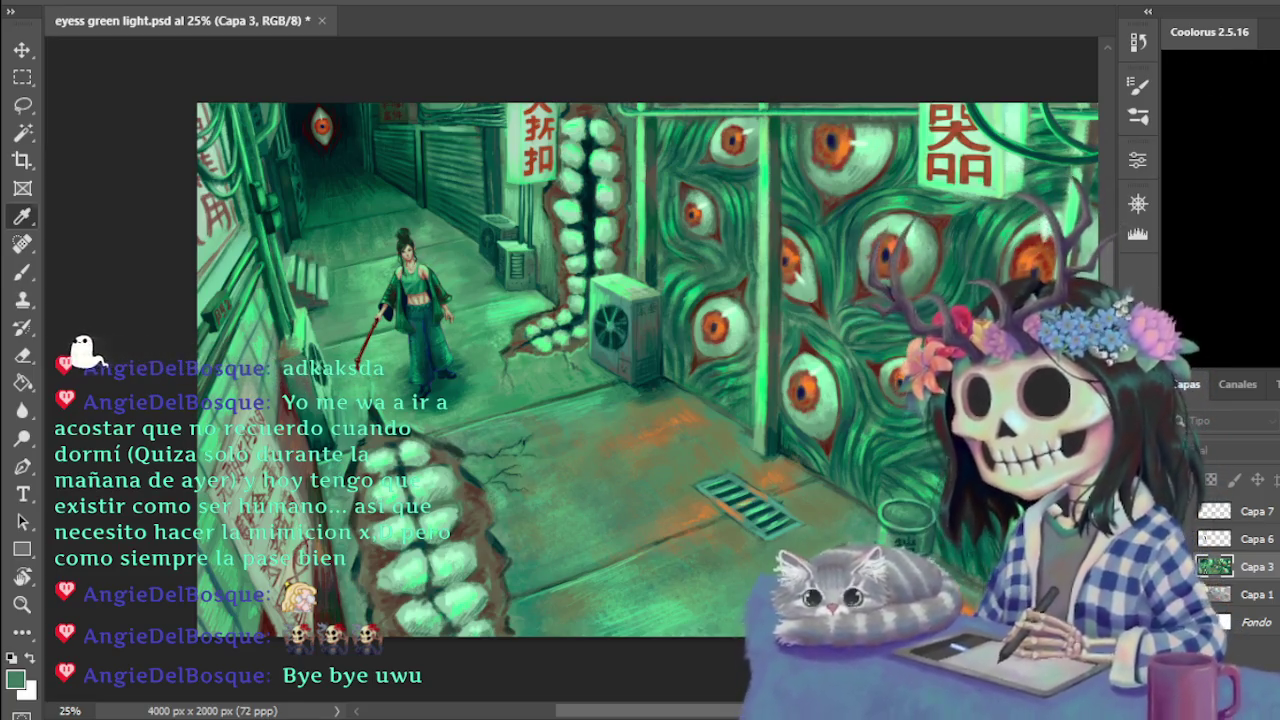
key("b")
key("ctrl+minus")
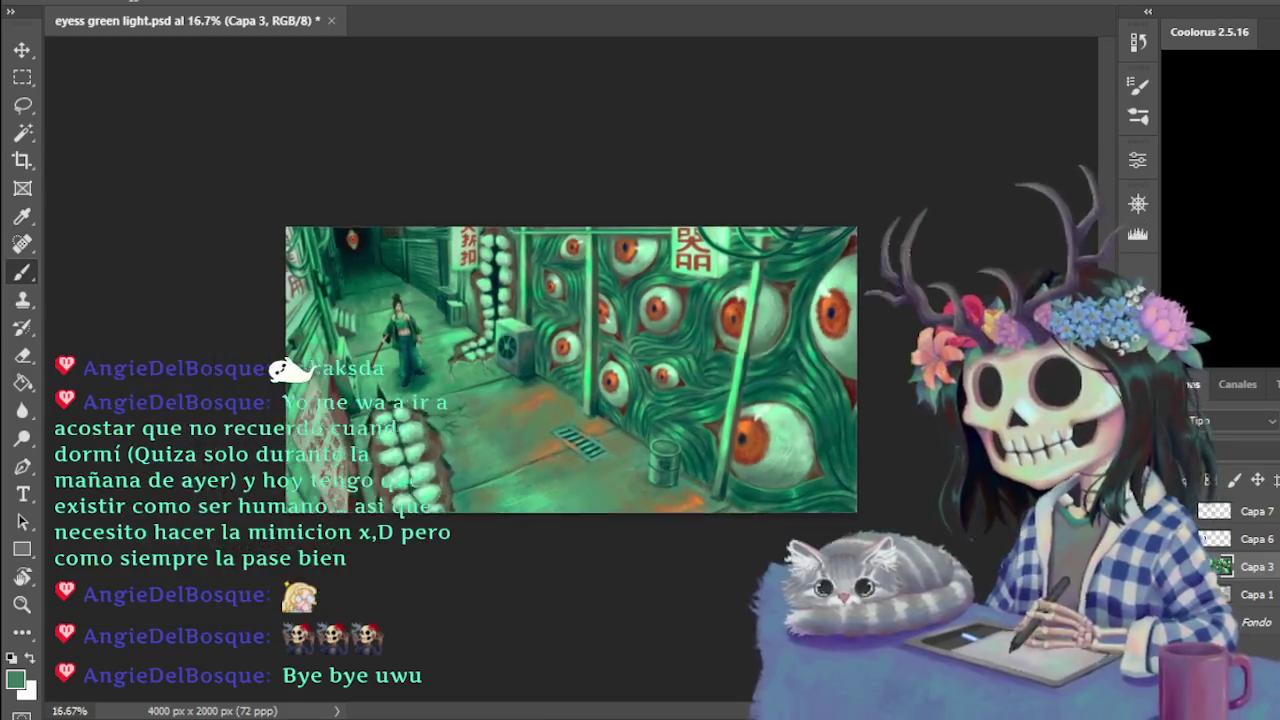
key("ctrl+minus")
key("ctrl+minus")
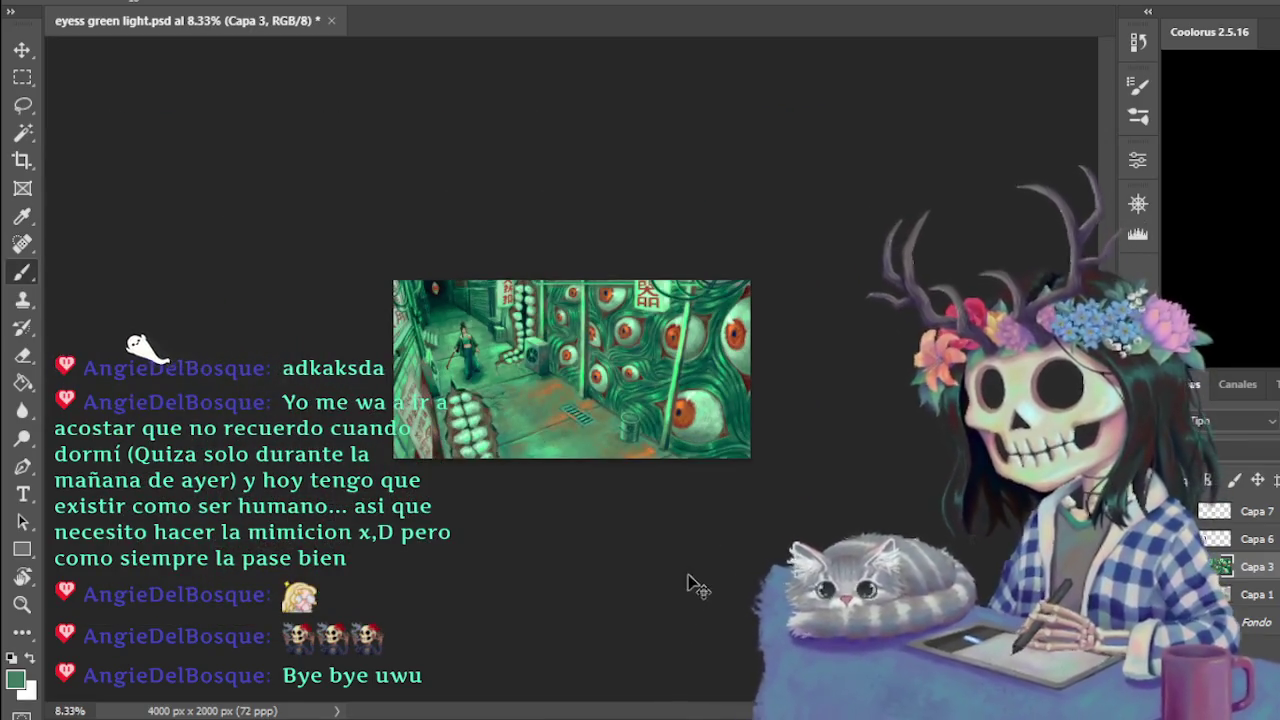
key("ctrl+plus")
key("ctrl+plus")
key("ctrl+plus")
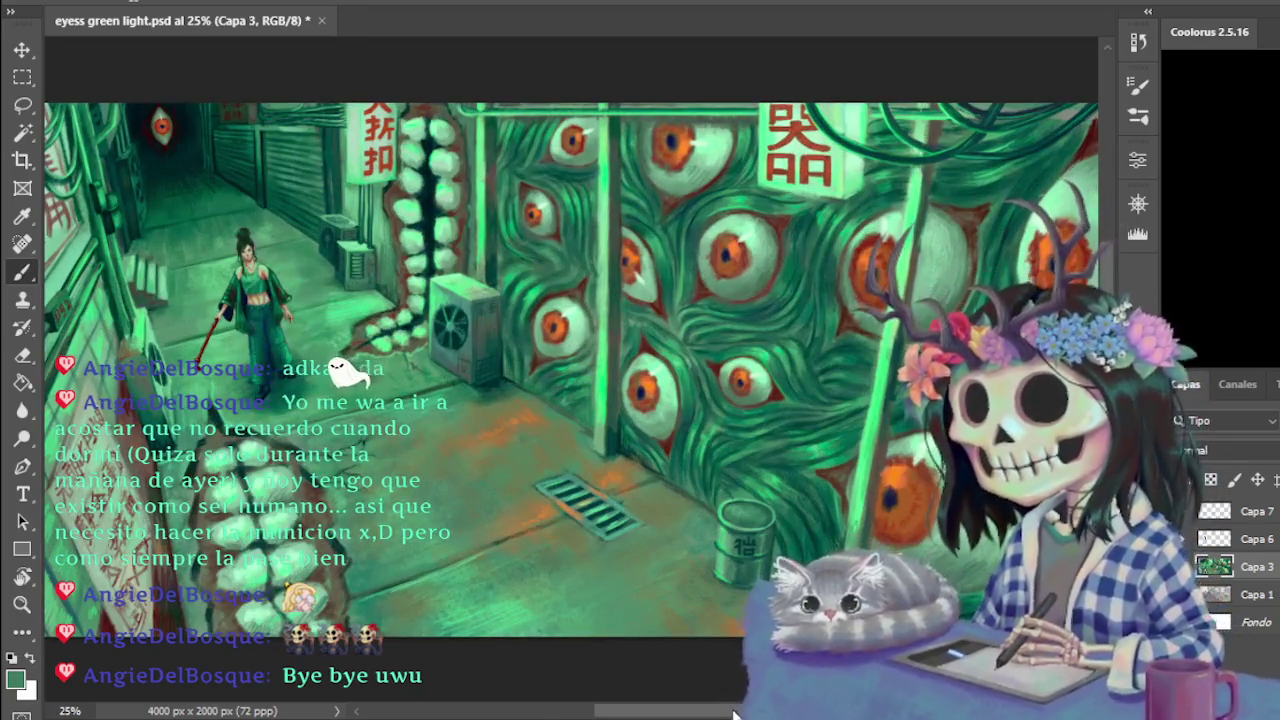
Review the whole eye-covered alley painting at several zoom levels and save it
left_click_drag(735, 713, 686, 691)
key("ctrl+minus")
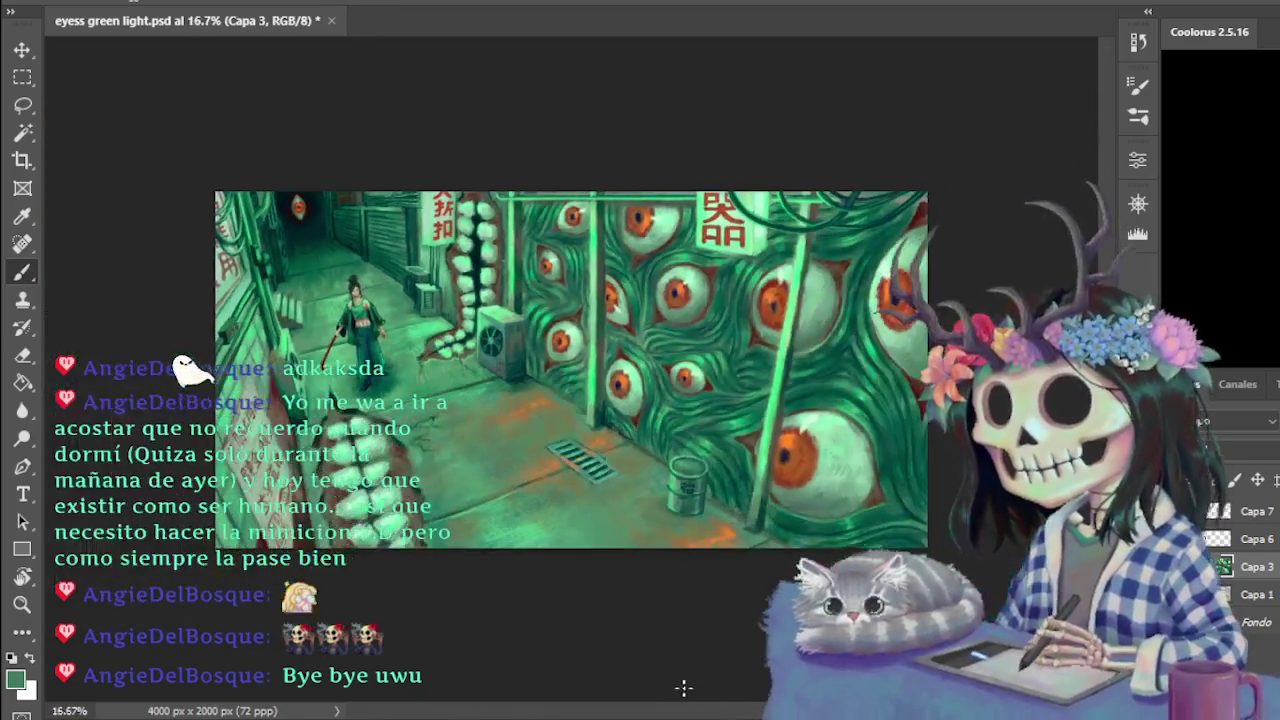
key("ctrl+plus")
left_click_drag(686, 713, 651, 698)
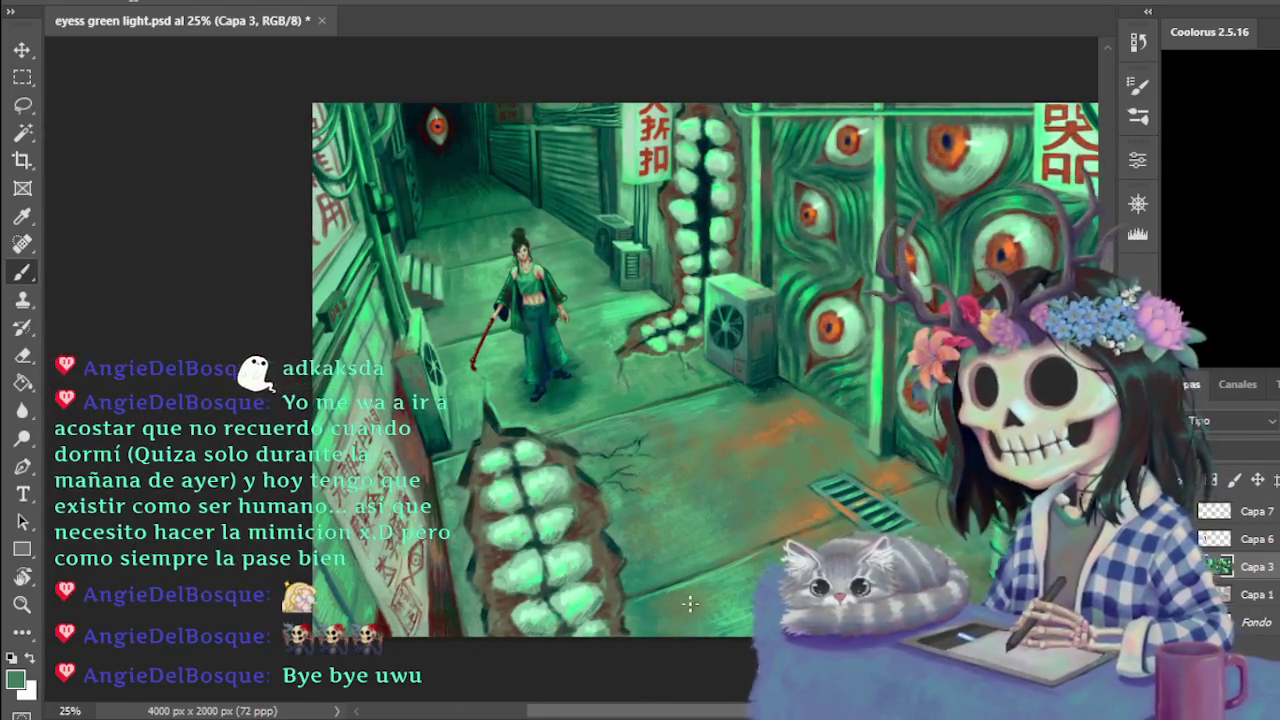
key("ctrl+minus")
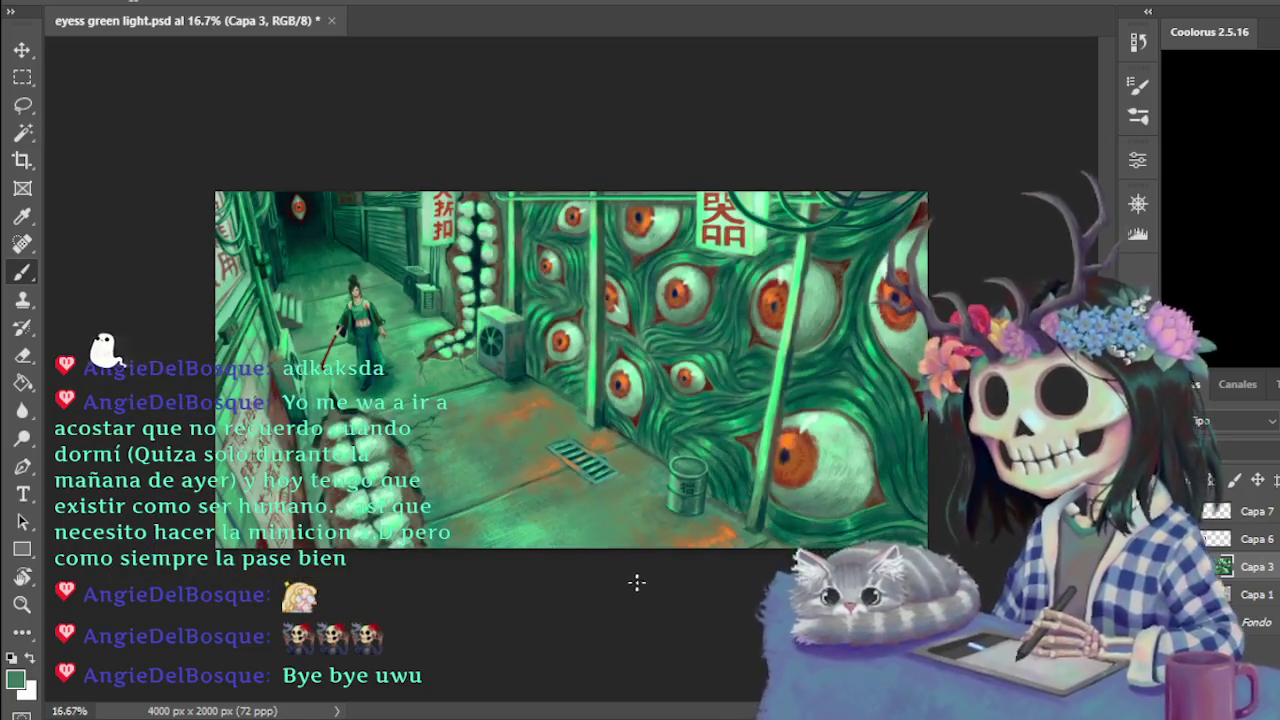
key("ctrl+s")
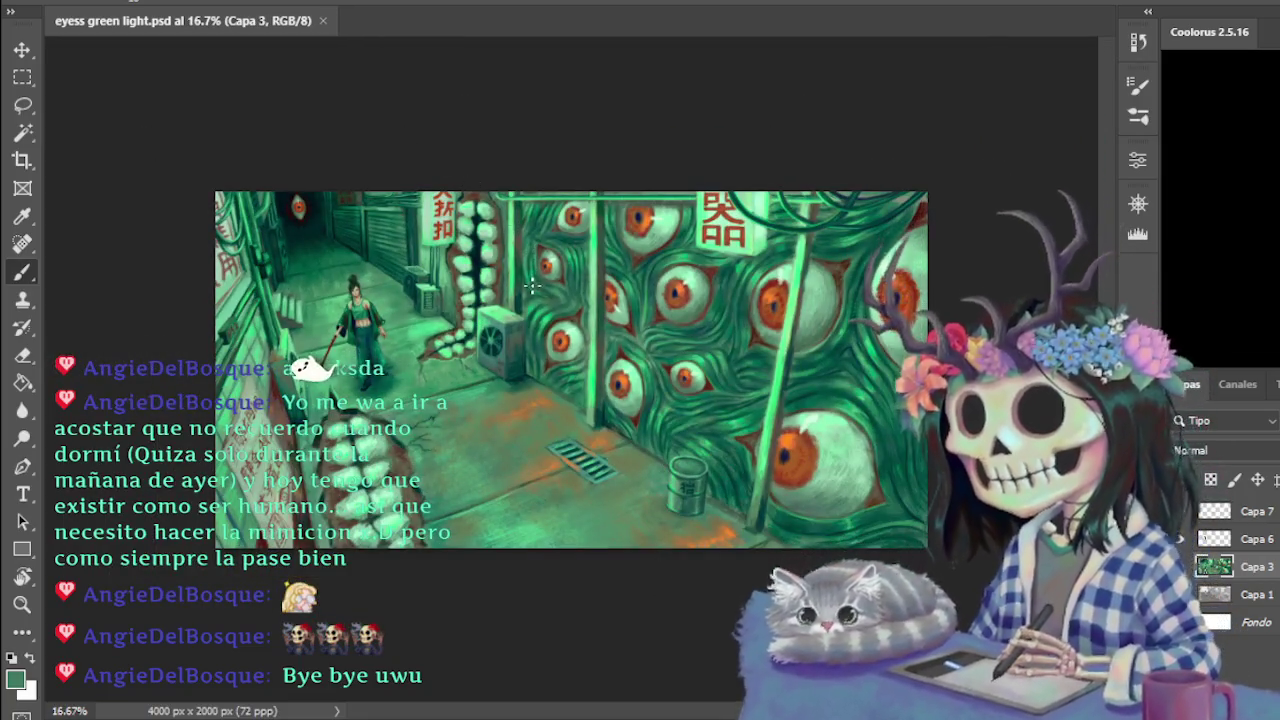
key("ctrl+plus")
scroll(648, 693, "left", 5)
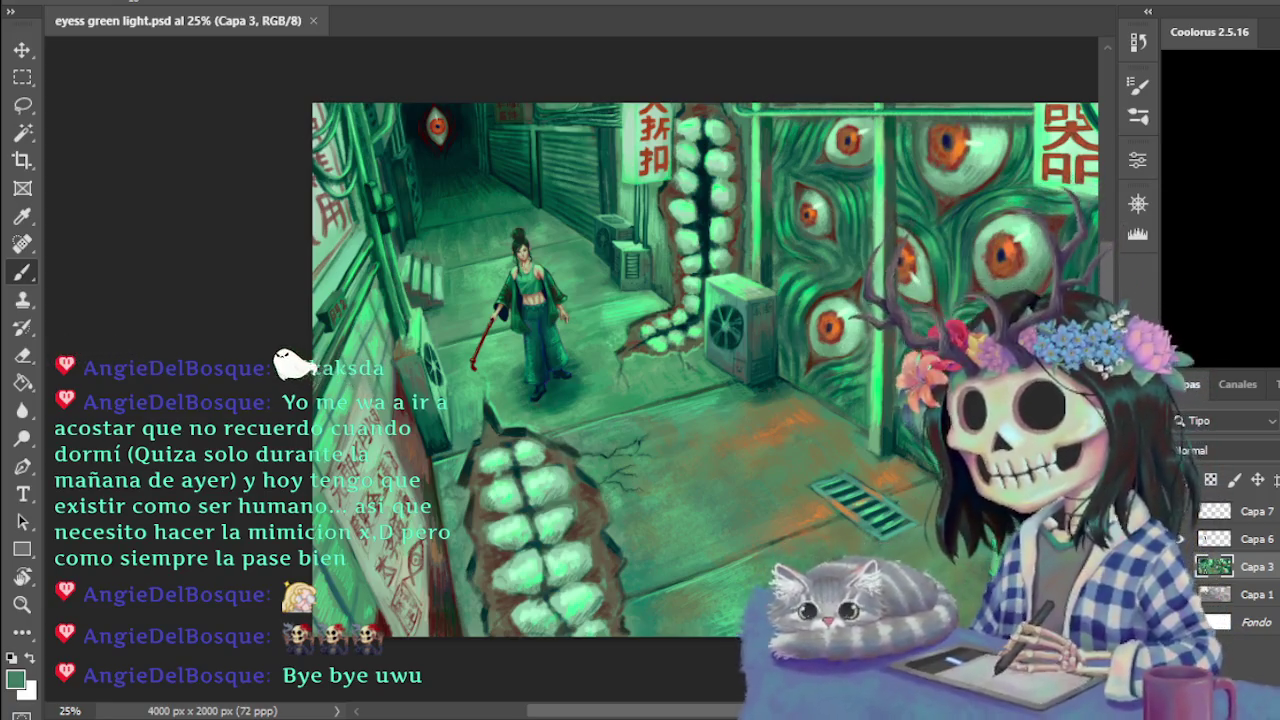
scroll(679, 570, "up", 1)
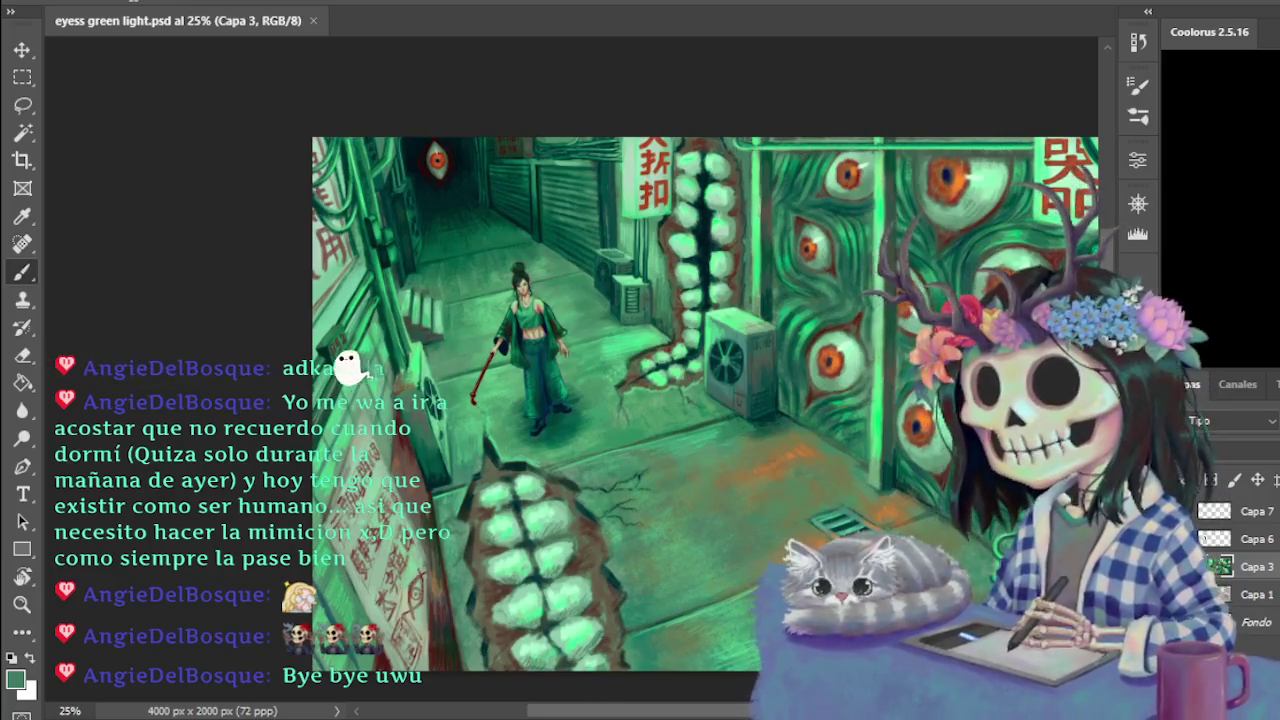
scroll(570, 400, "right", 5)
scroll(570, 400, "right", 8)
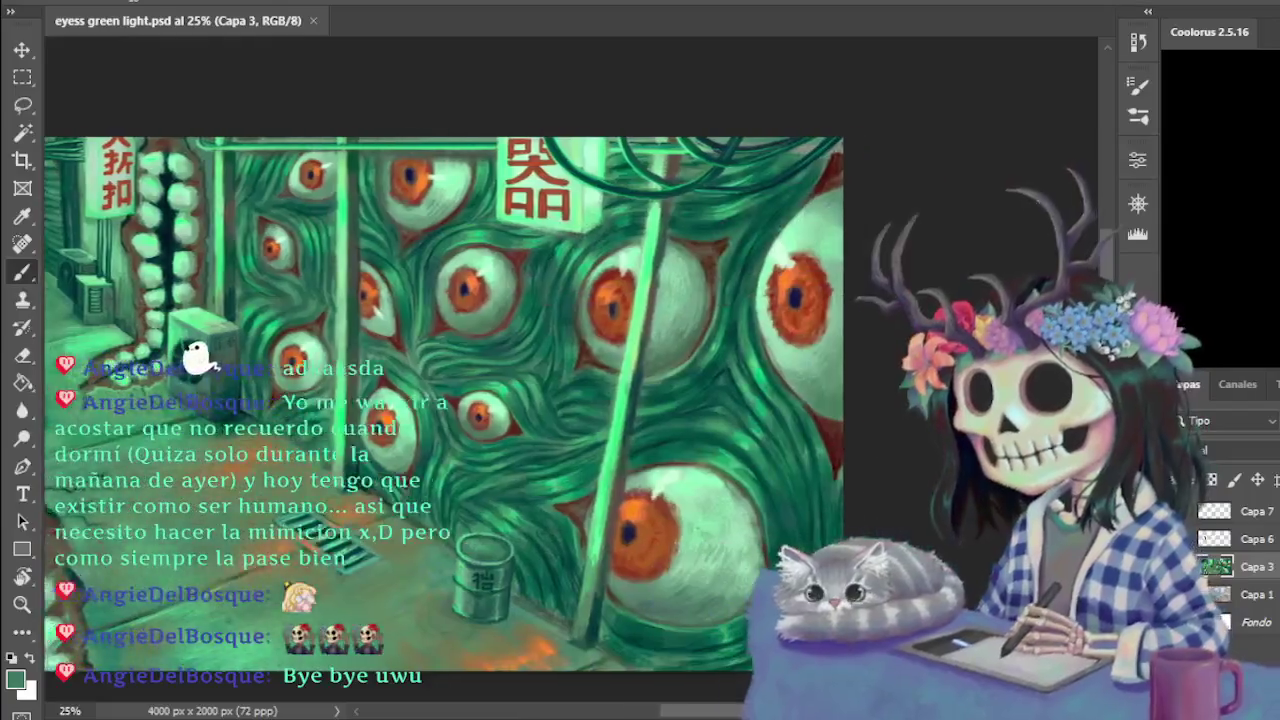
scroll(709, 697, "left", 7)
scroll(714, 700, "left", 3)
scroll(686, 697, "left", 3)
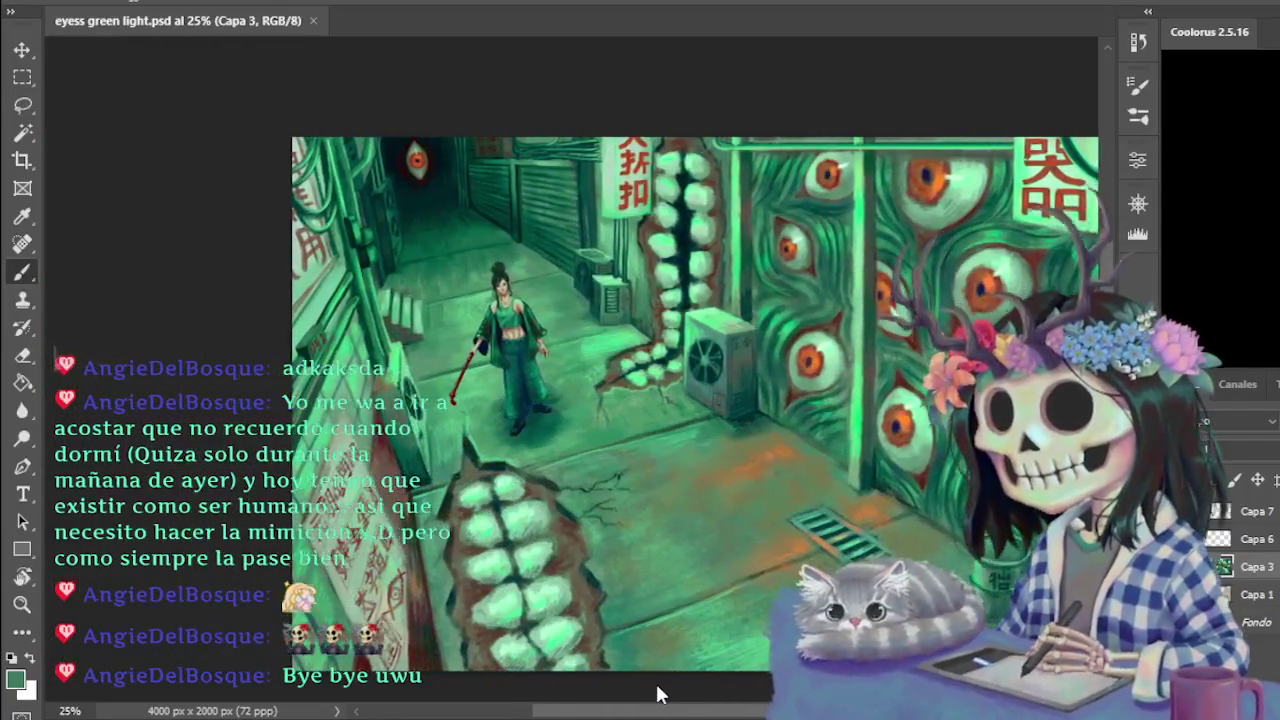
scroll(650, 685, "left", 1)
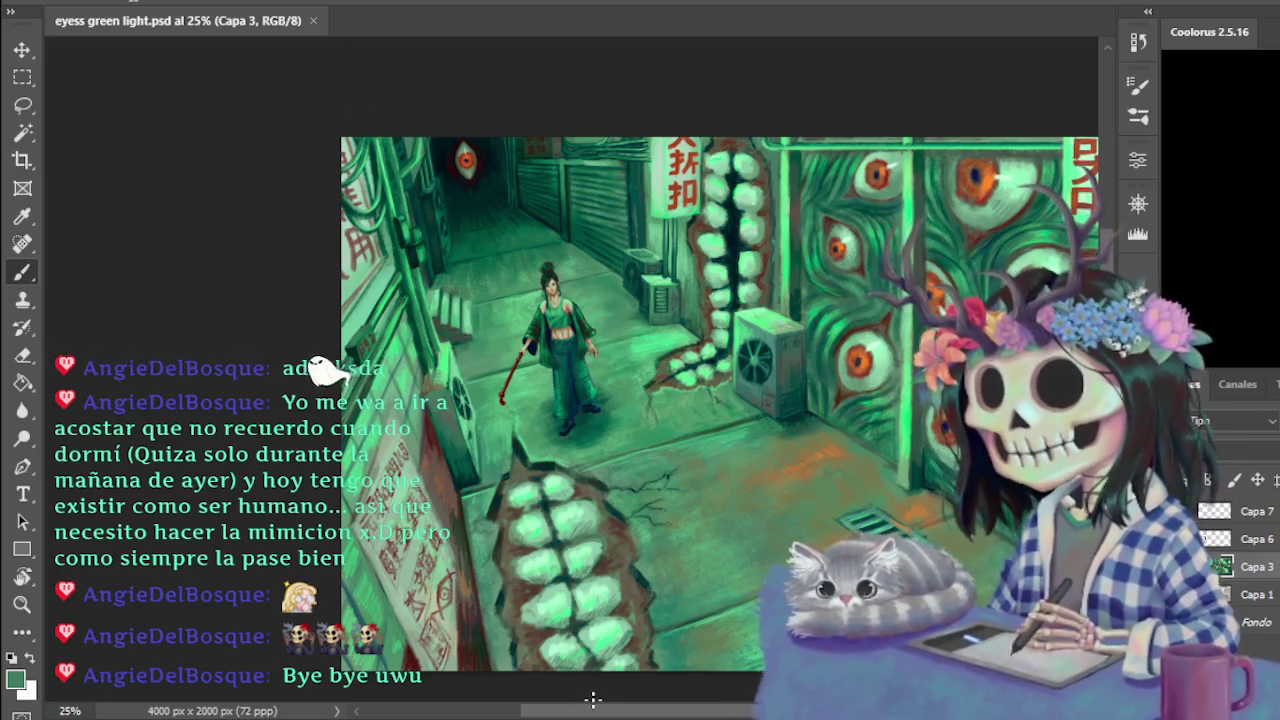
mouse_move(608, 706)
left_mouse_down()
mouse_move(688, 716)
mouse_move(670, 716)
left_mouse_up()
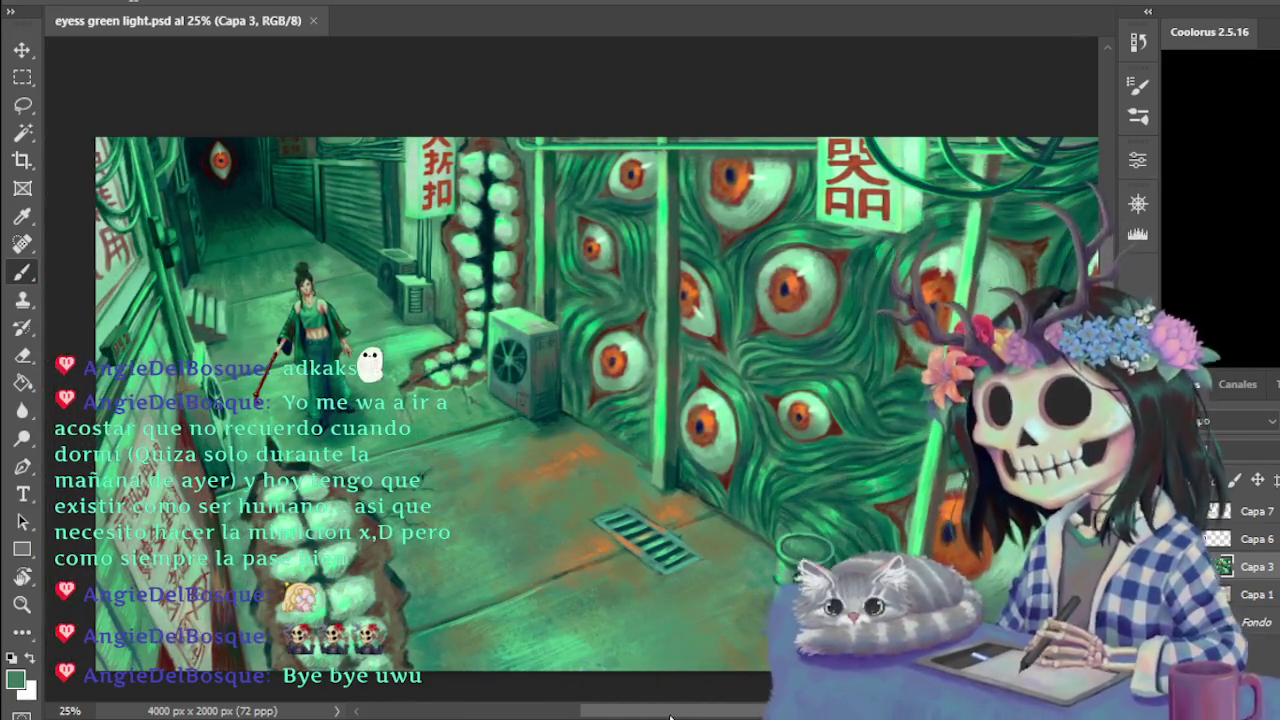